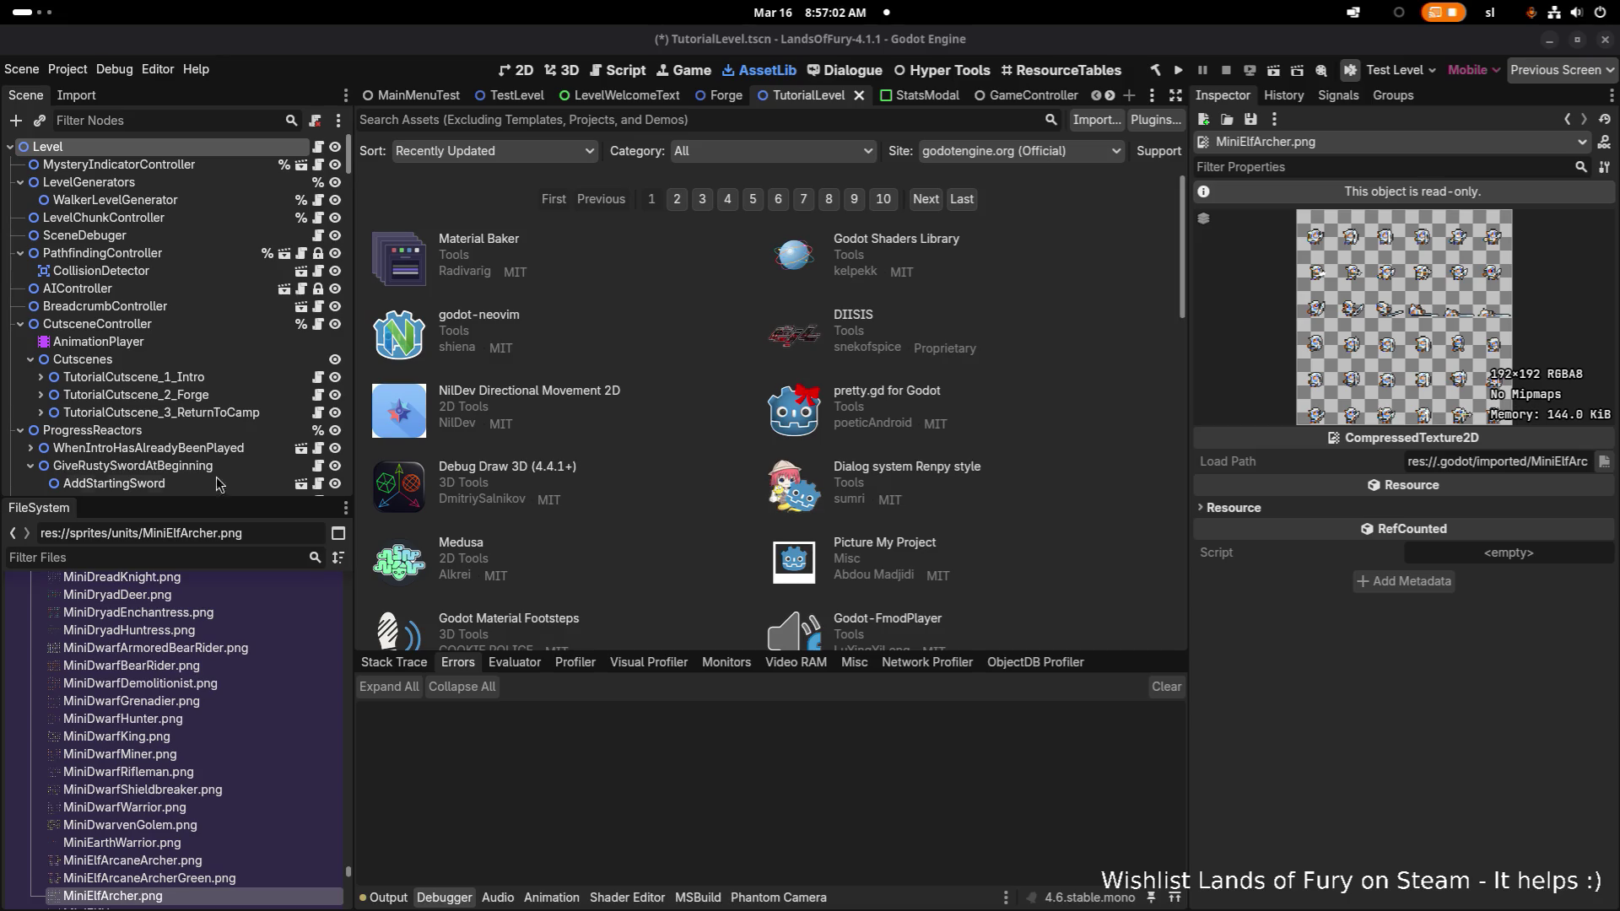
{"action": "left_click", "coordinate": [447, 540]}
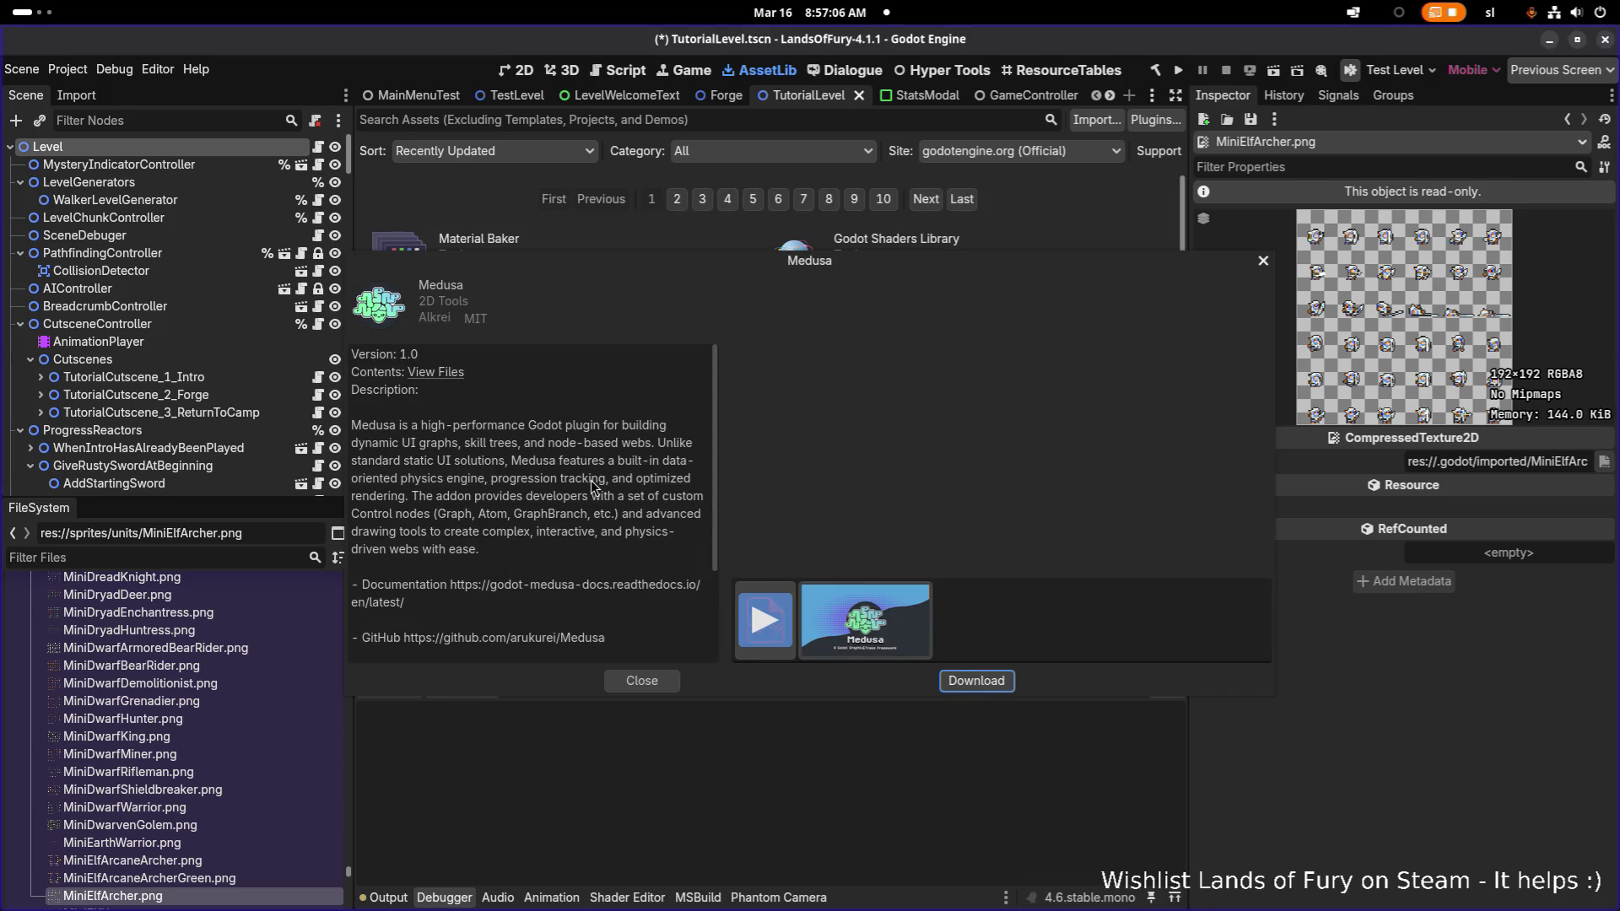
{"action": "left_click", "coordinate": [764, 620]}
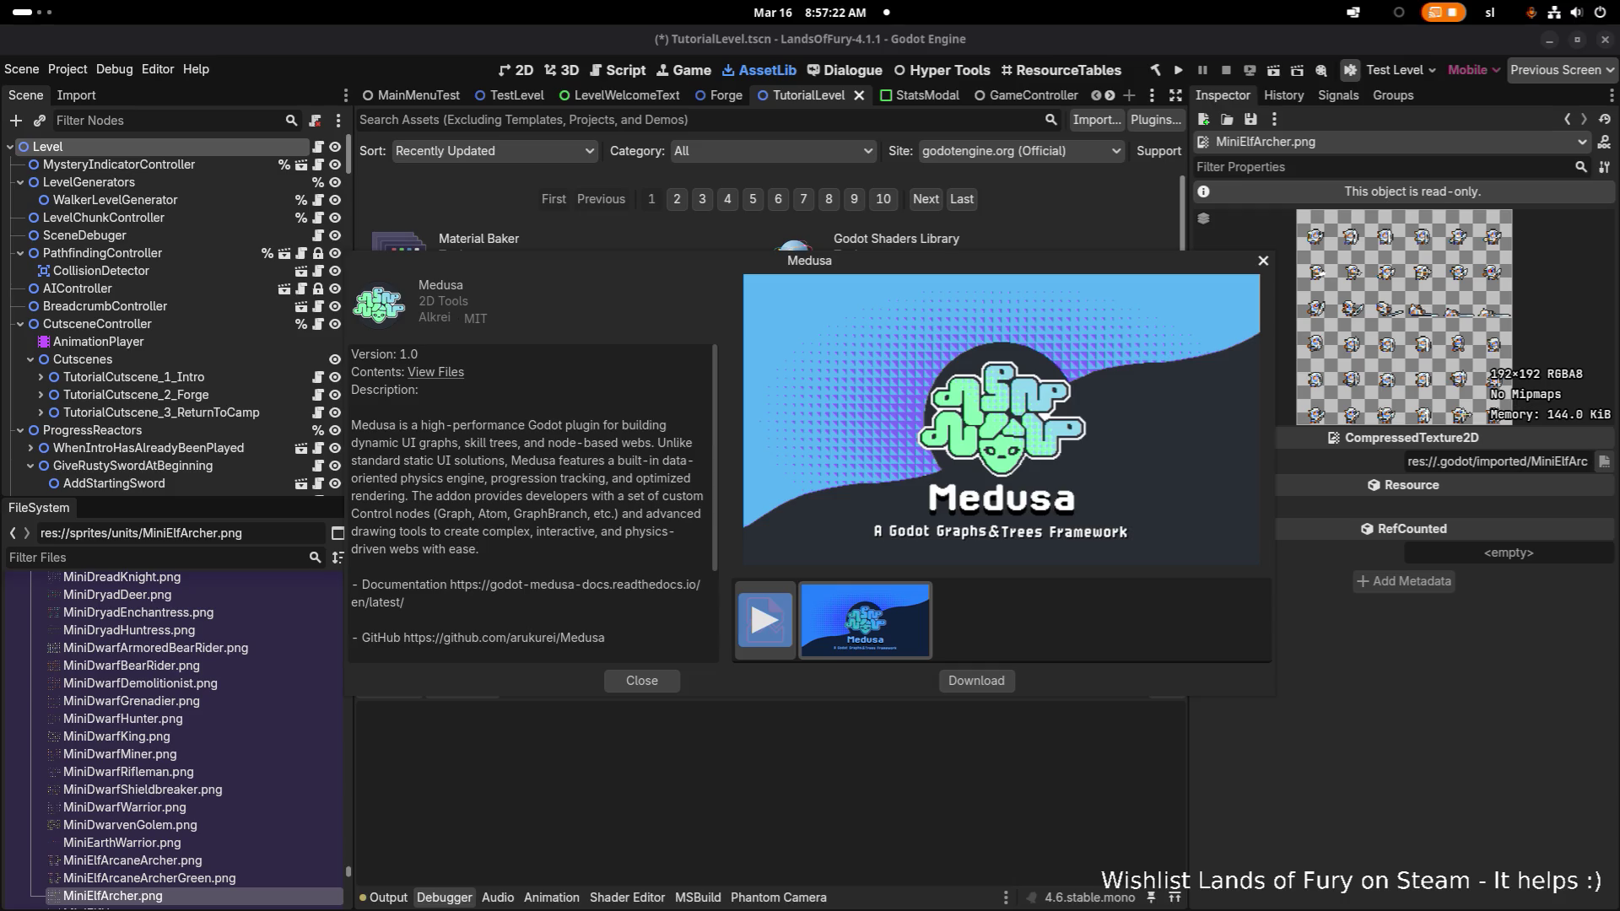
{"action": "left_click", "coordinate": [651, 683]}
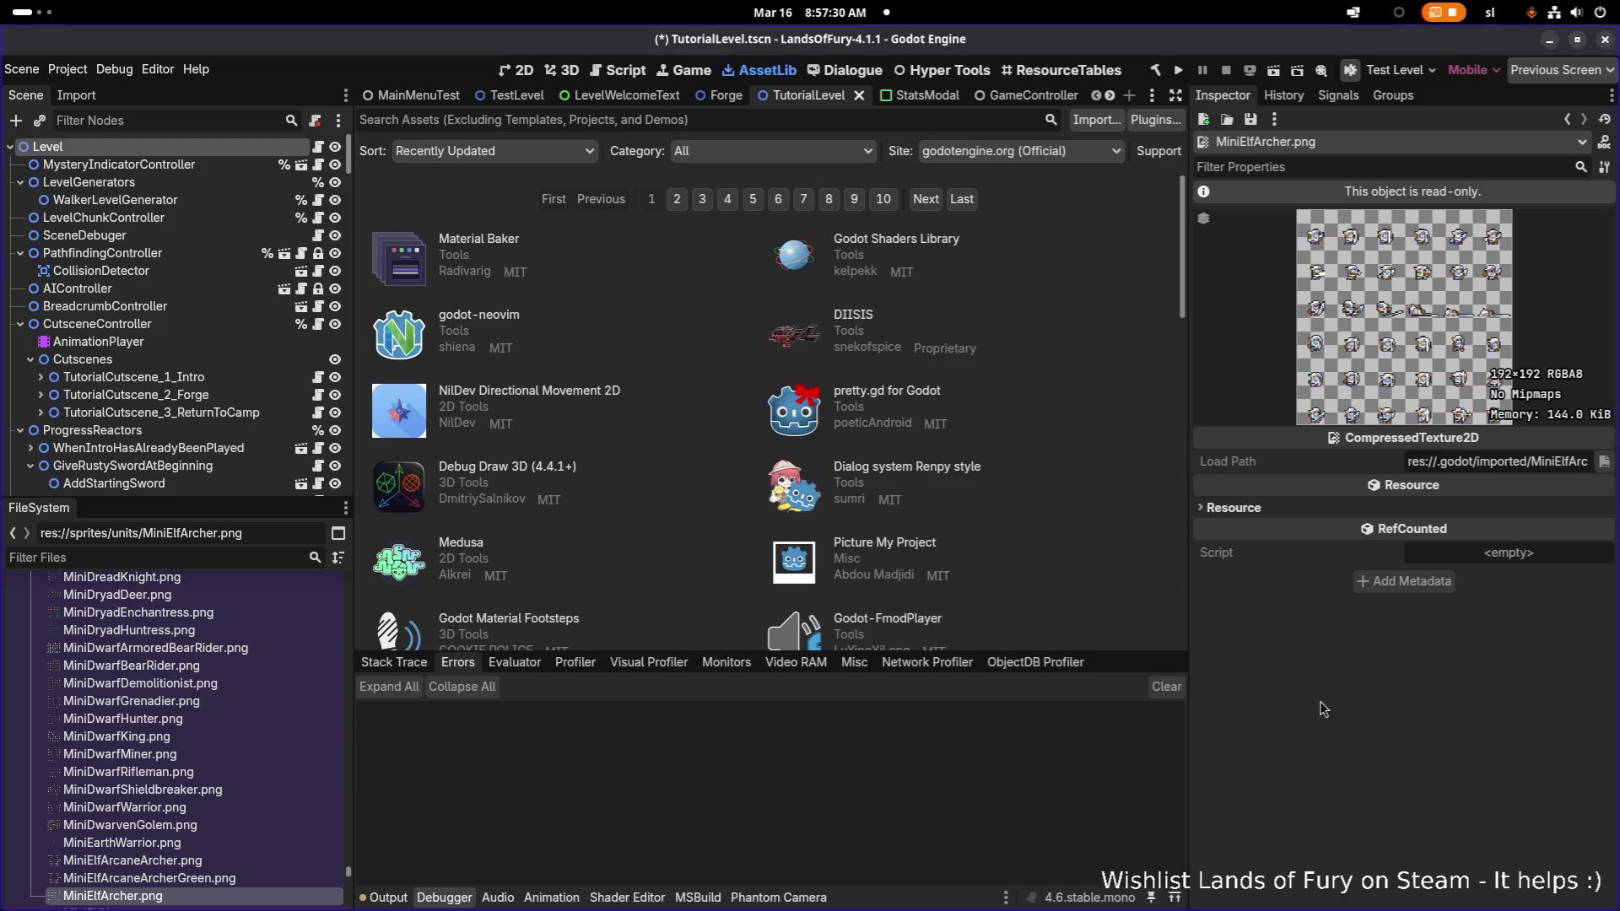
- Switch to Steam and close its store window, leaving the Godot editor in front
{"action": "key", "text": "alt+Tab"}
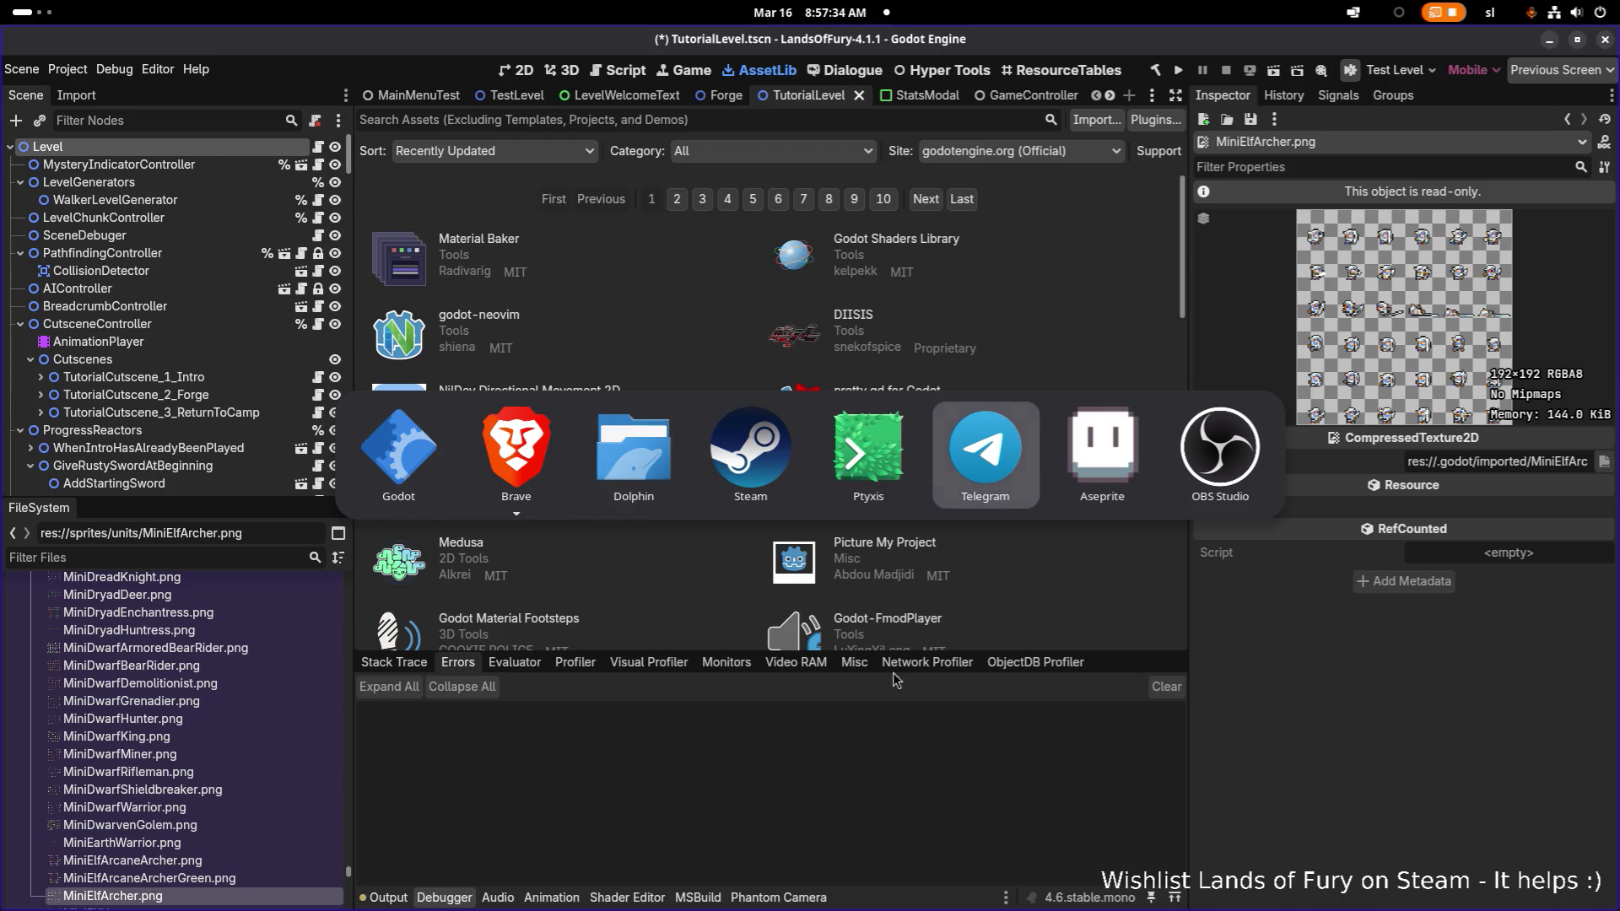
{"action": "key", "text": "Escape"}
{"action": "key", "text": "alt+Tab"}
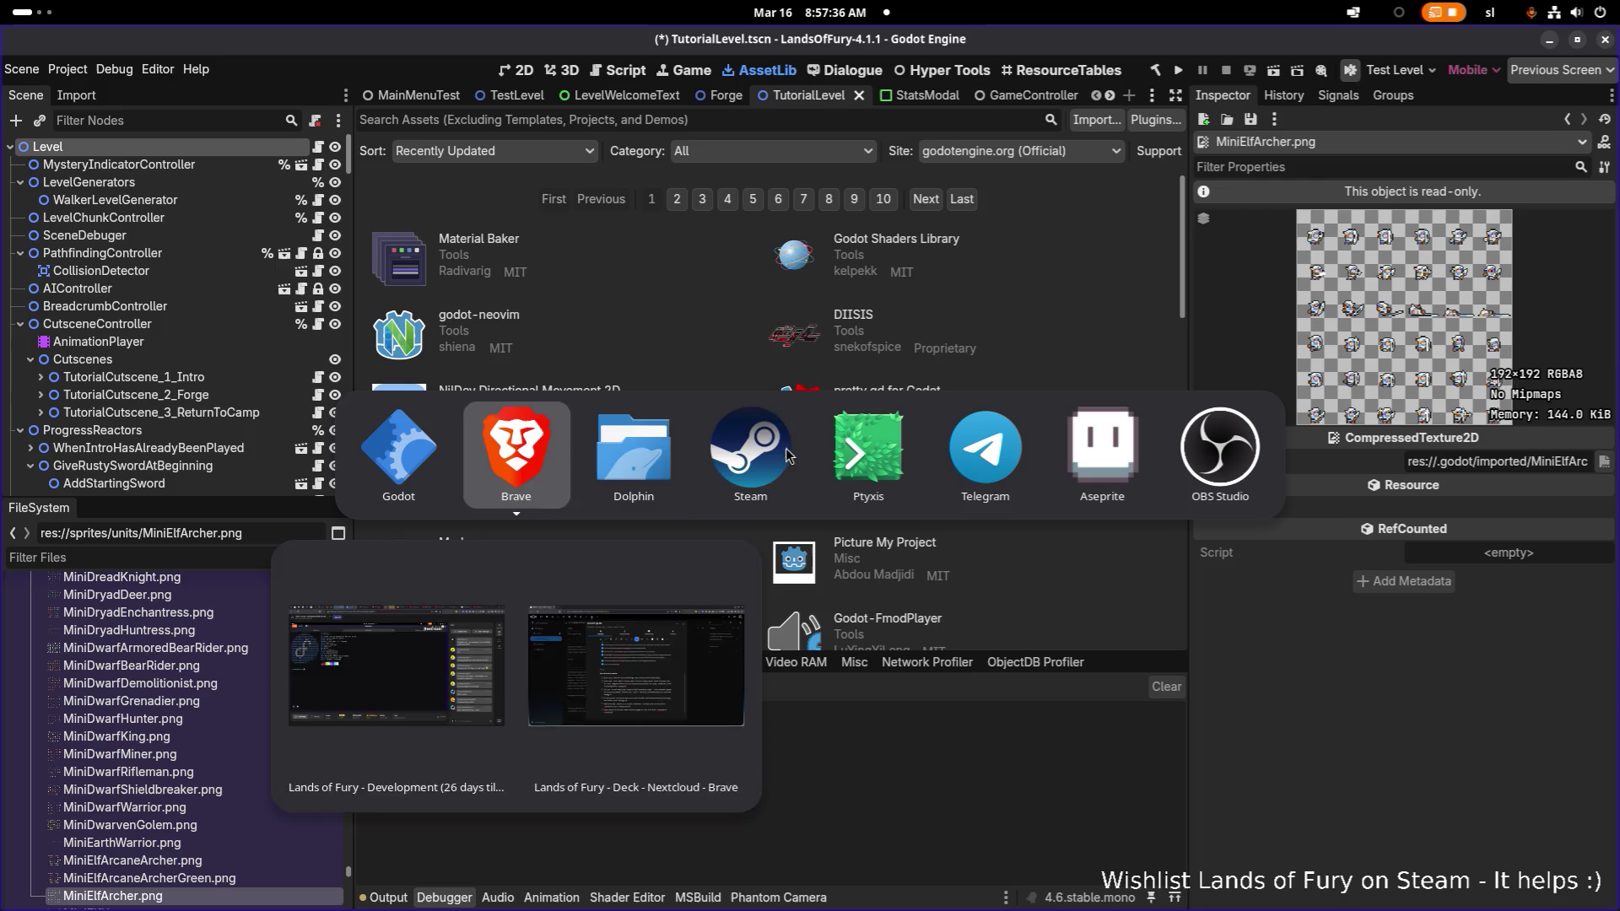
{"action": "left_click", "coordinate": [791, 456]}
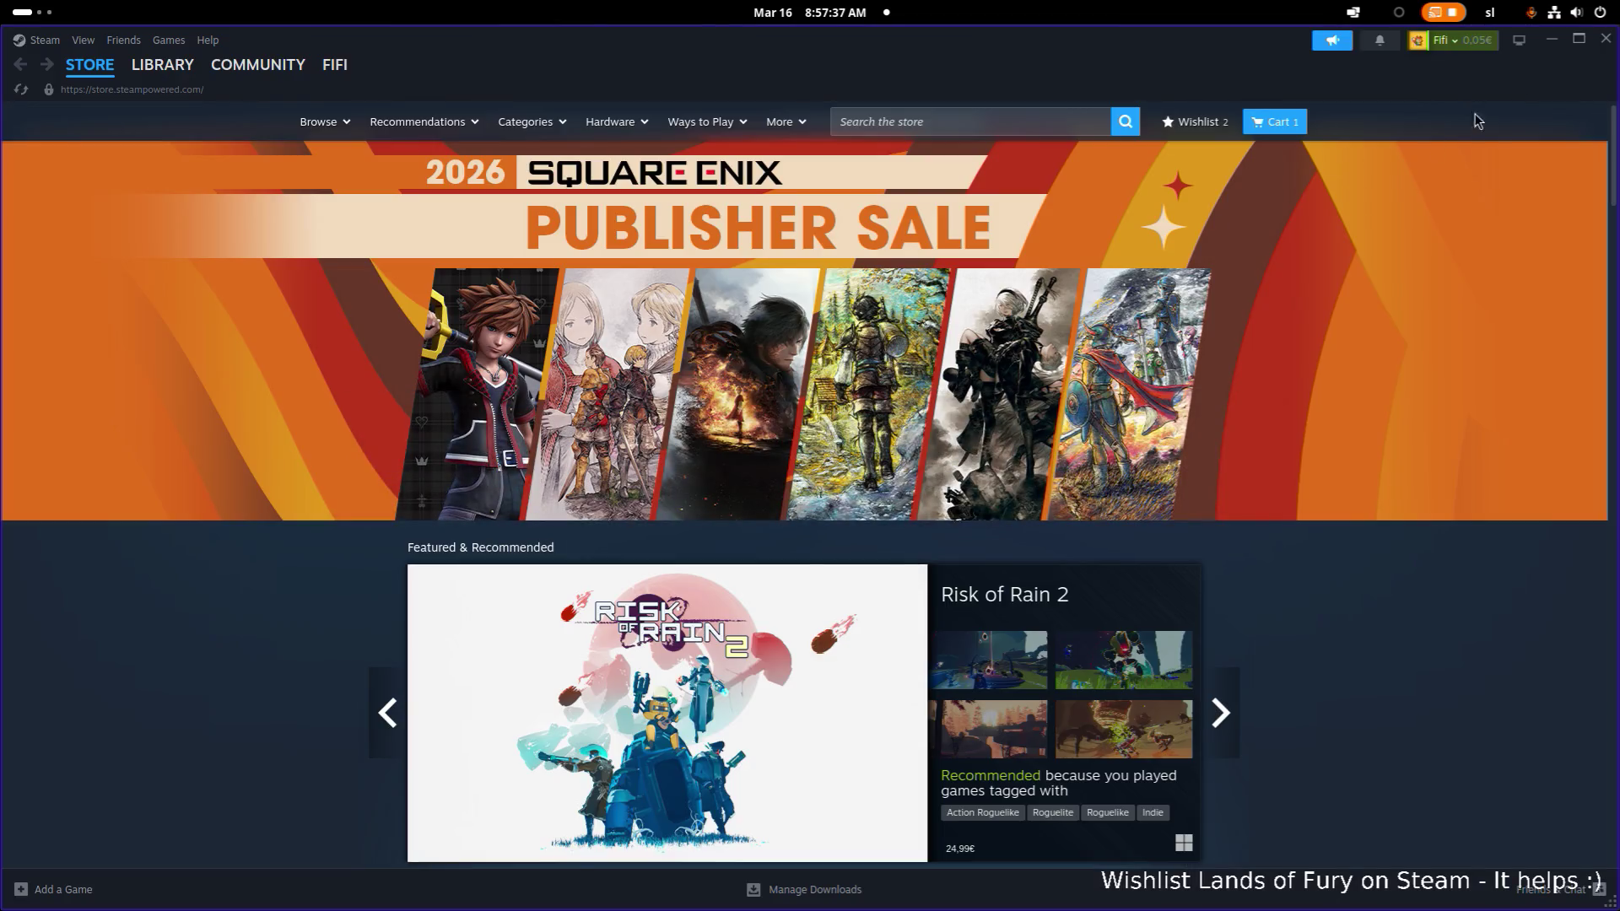
{"action": "key", "text": "alt+Tab"}
{"action": "key", "text": "alt+Tab"}
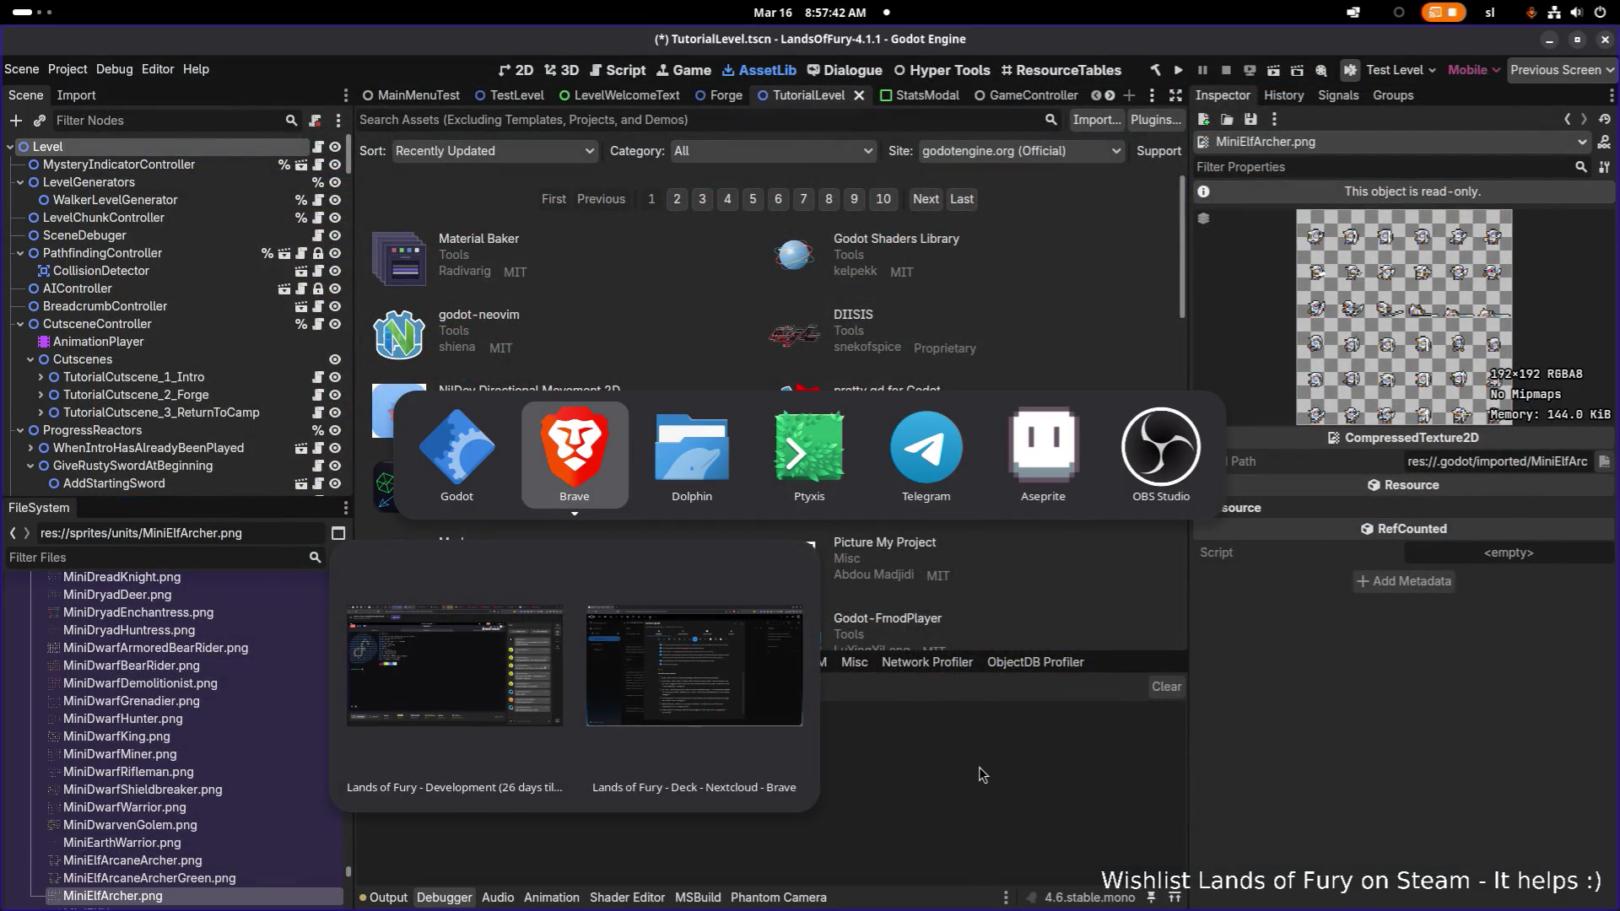
{"action": "key", "text": "Escape"}
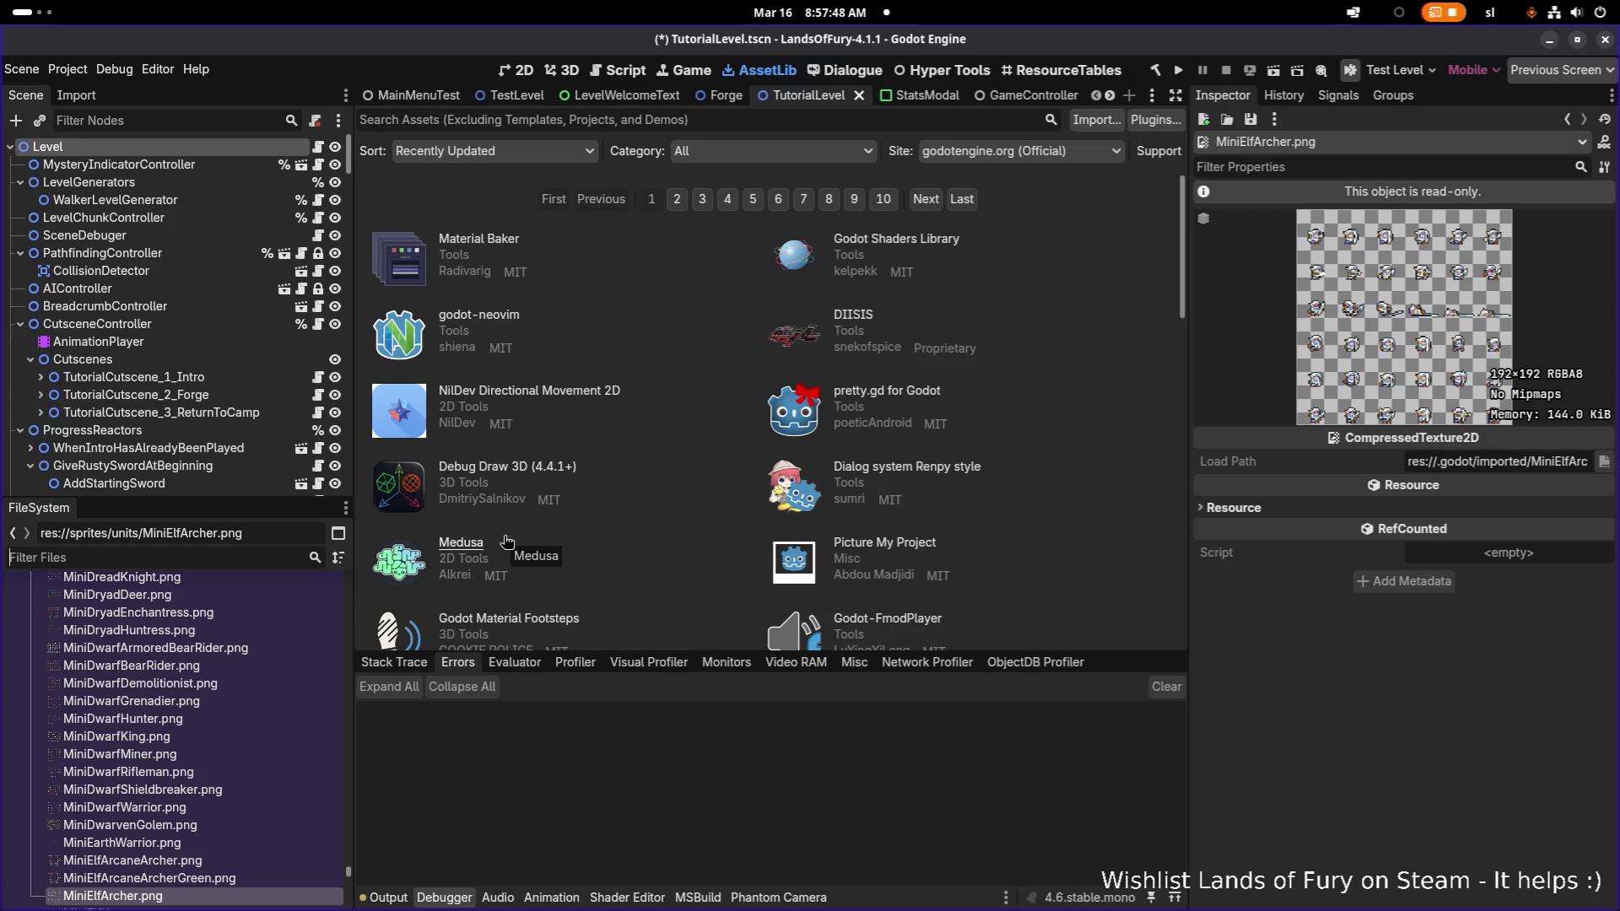
- Filter the FileSystem by 'lilith' and duplicate LilithCompanion.tres as AnaCompanion.tres
{"action": "type", "text": "lilith"}
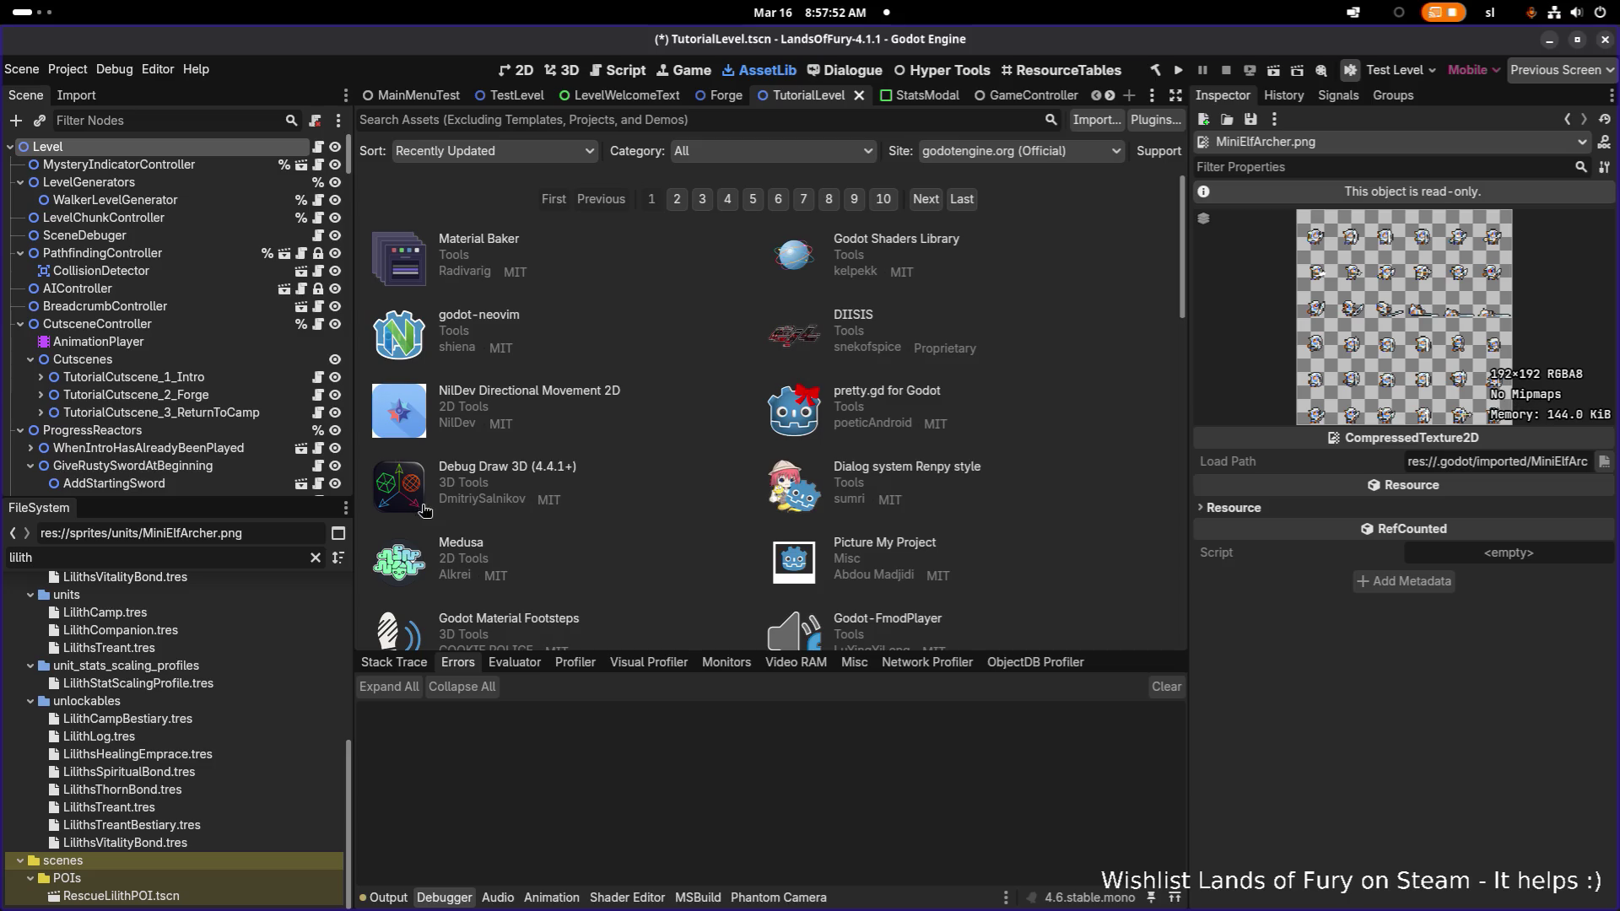
{"action": "scroll", "coordinate": [185, 624], "scroll_direction": "up", "scroll_amount": 3}
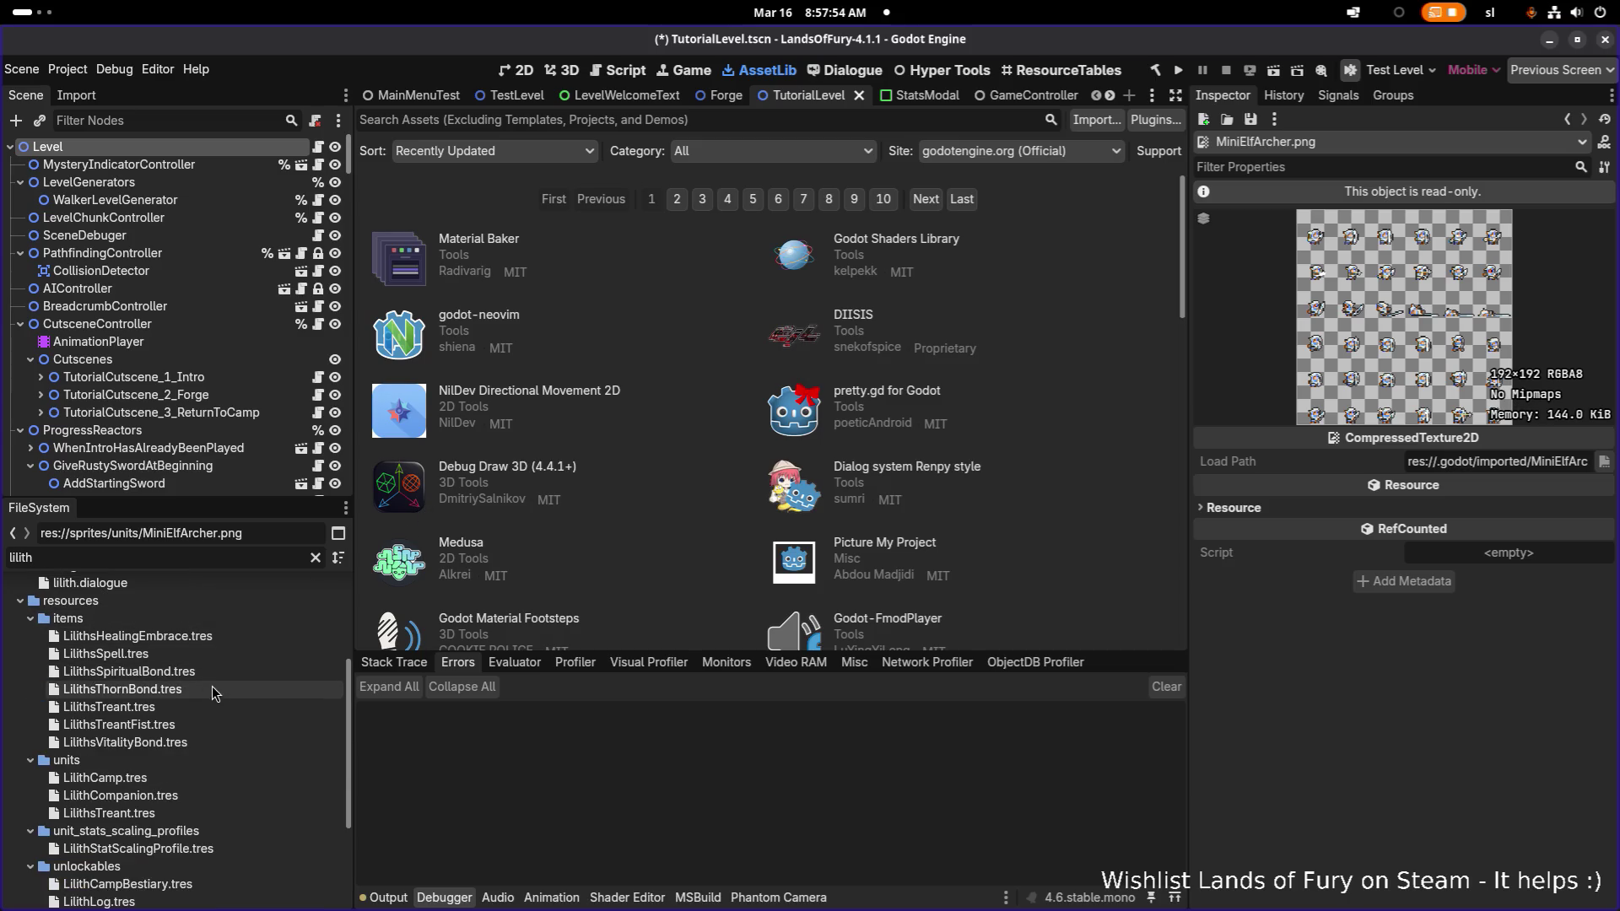
{"action": "scroll", "coordinate": [226, 650], "scroll_direction": "up", "scroll_amount": 2}
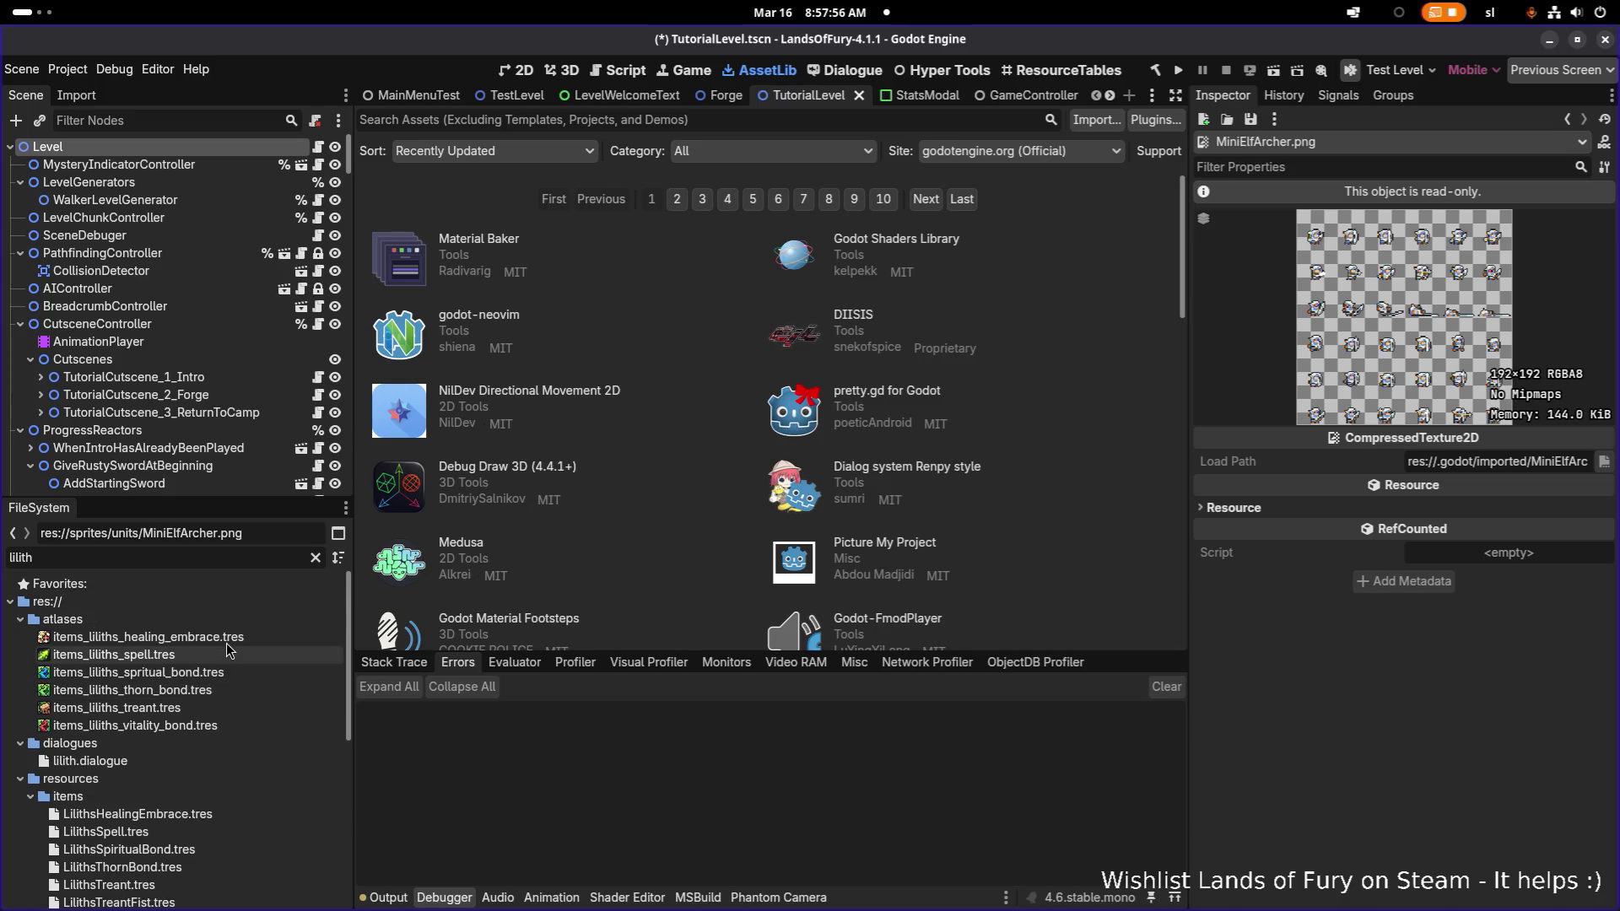
{"action": "scroll", "coordinate": [226, 650], "scroll_direction": "down", "scroll_amount": 5}
{"action": "left_click", "coordinate": [221, 632]}
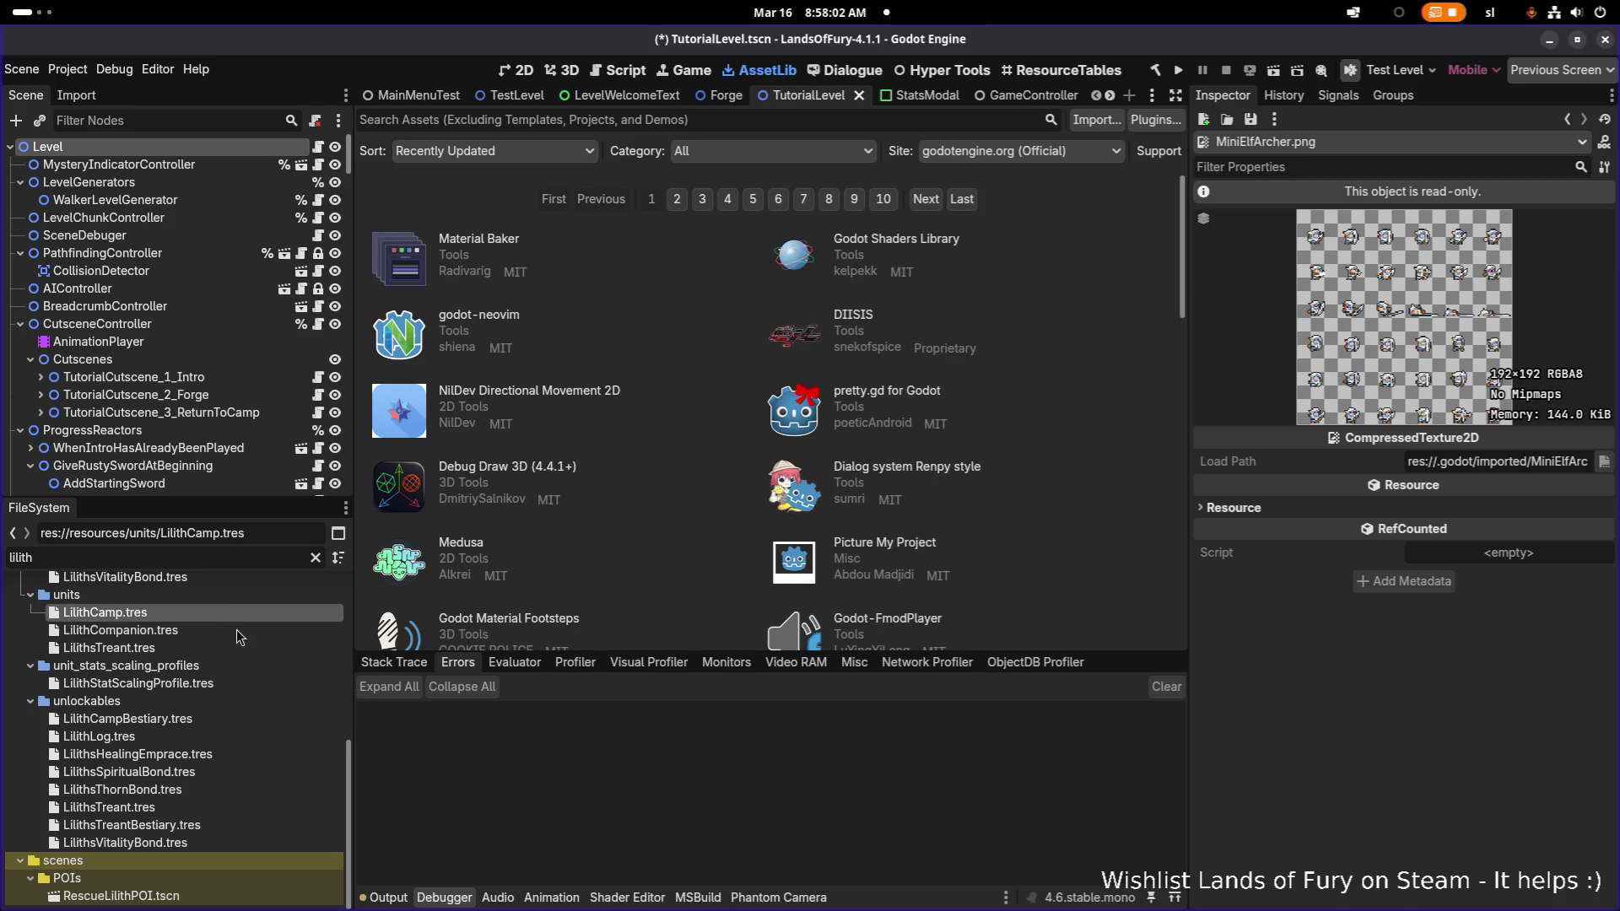
{"action": "key", "text": "ctrl+d"}
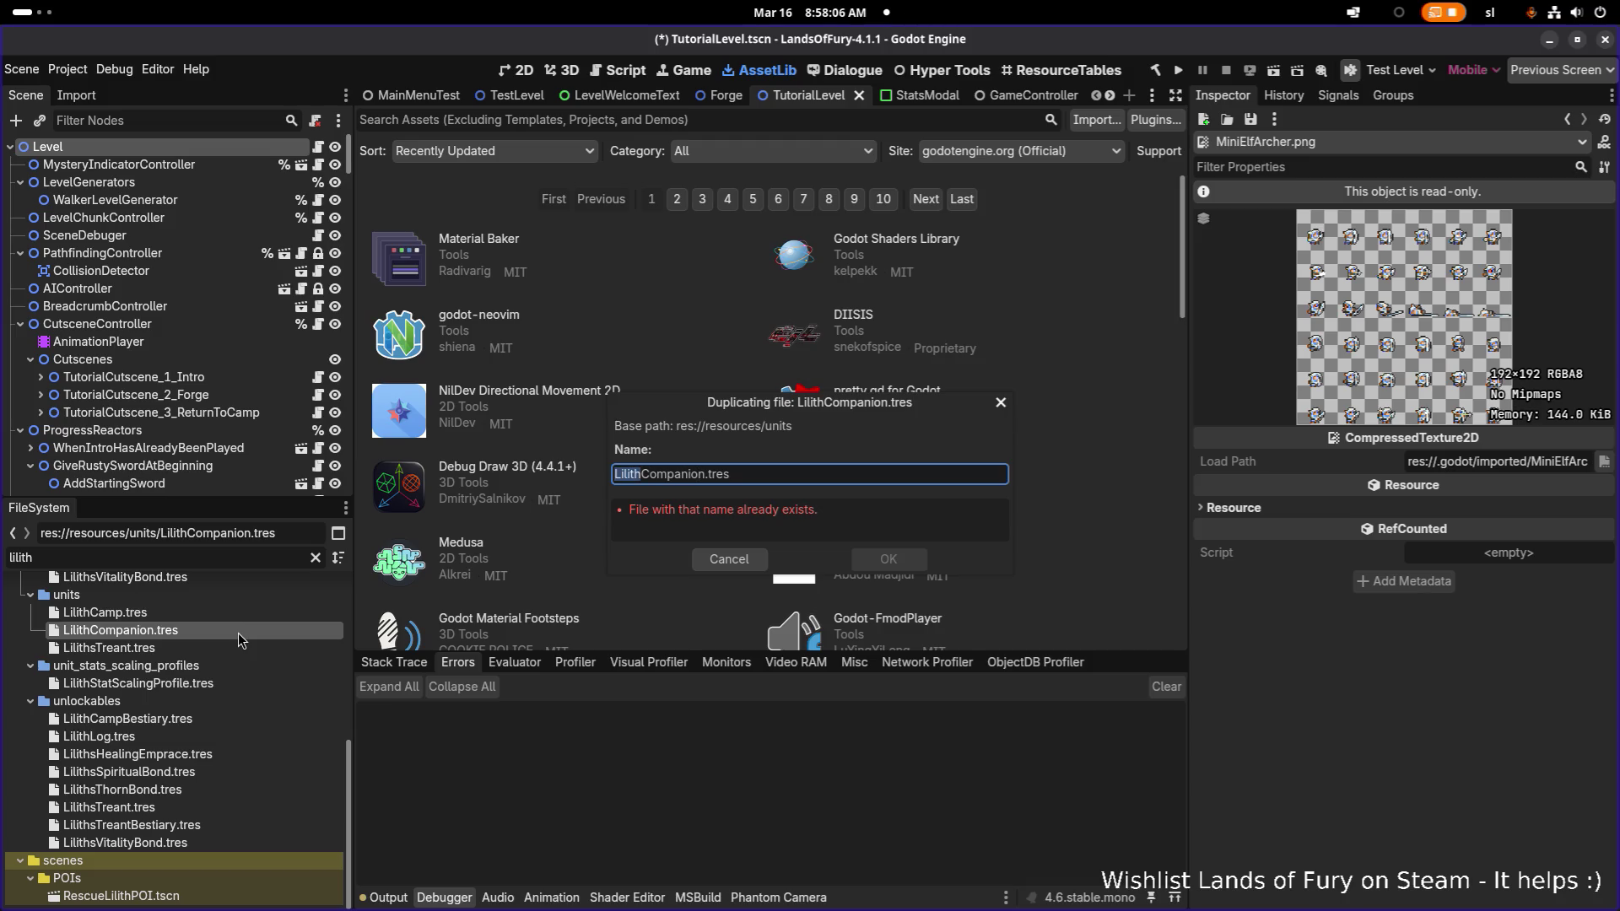
{"action": "type", "text": "Ana"}
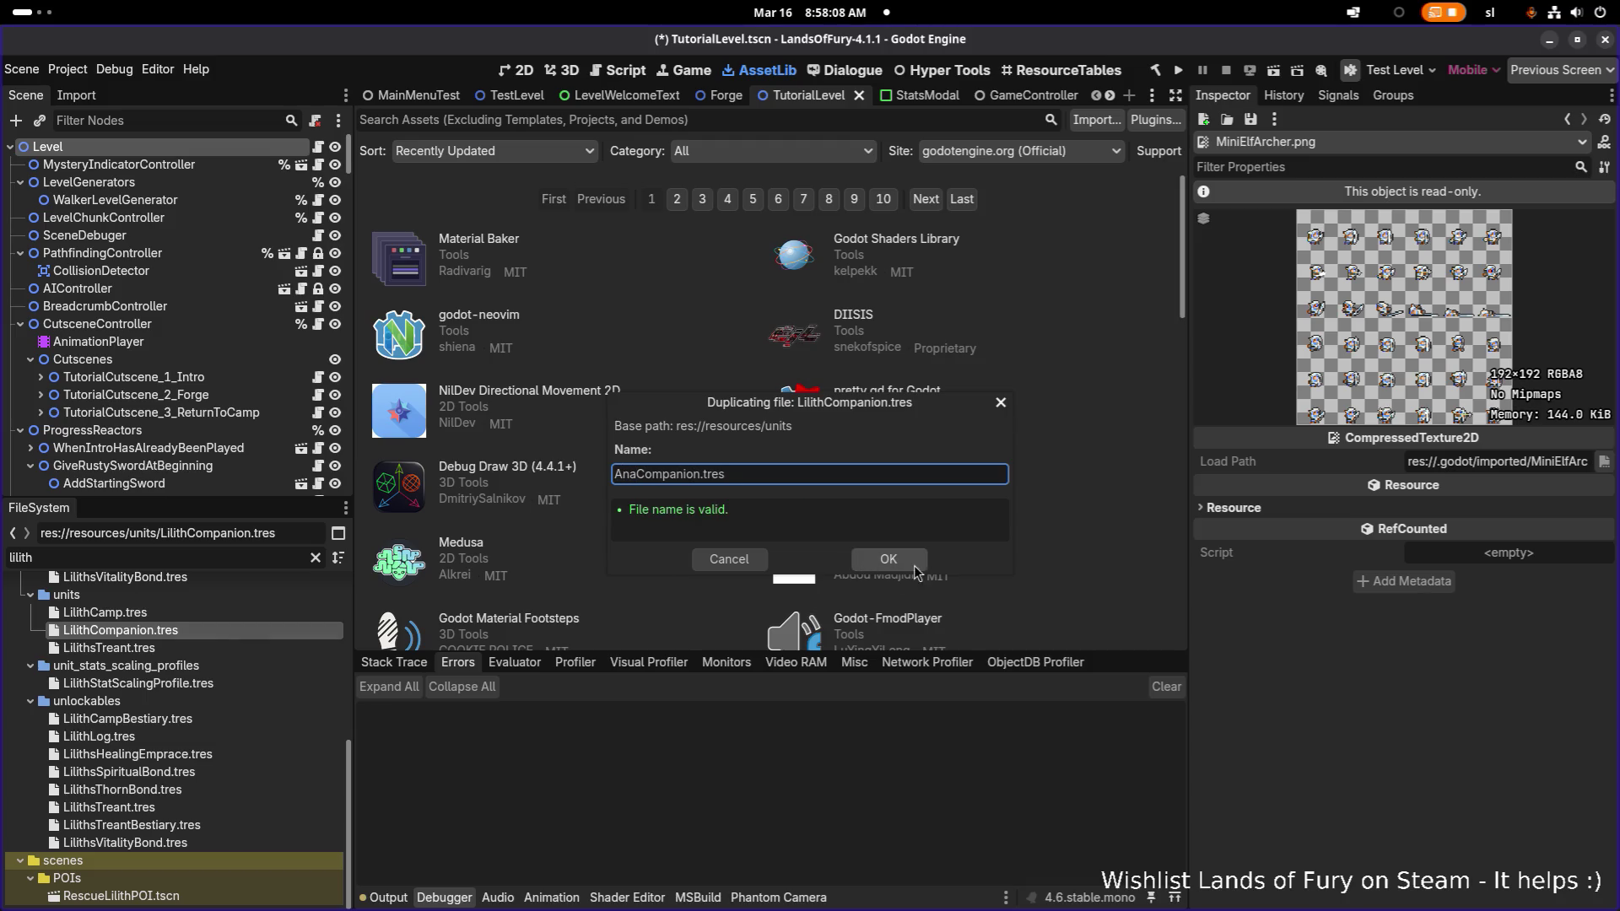
{"action": "left_click", "coordinate": [794, 590]}
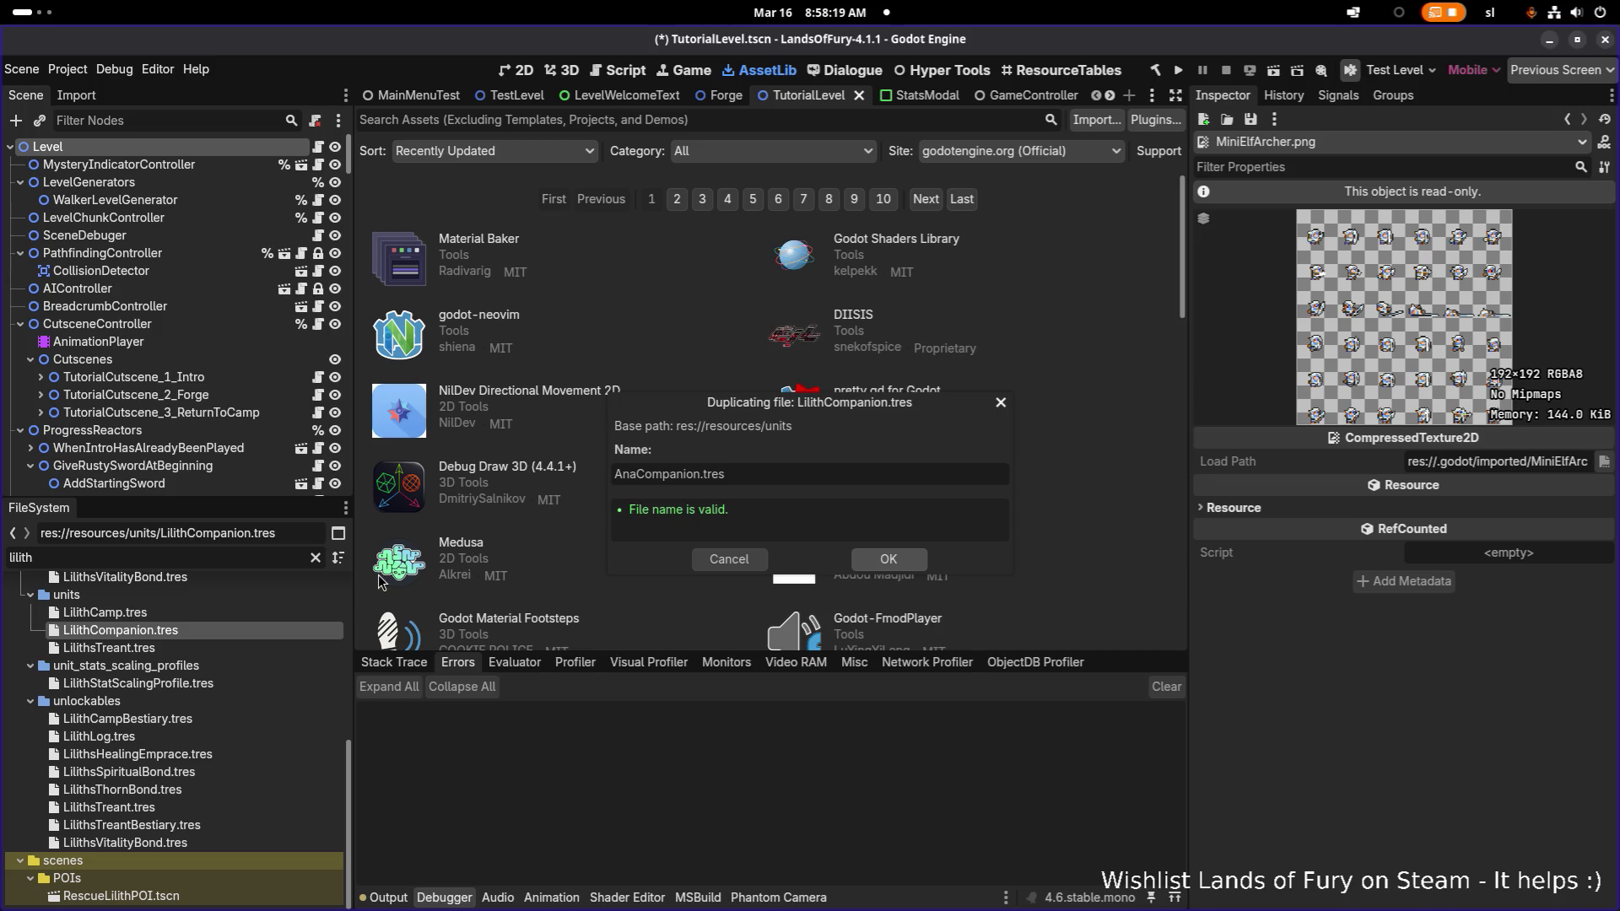
{"action": "key", "text": "Return"}
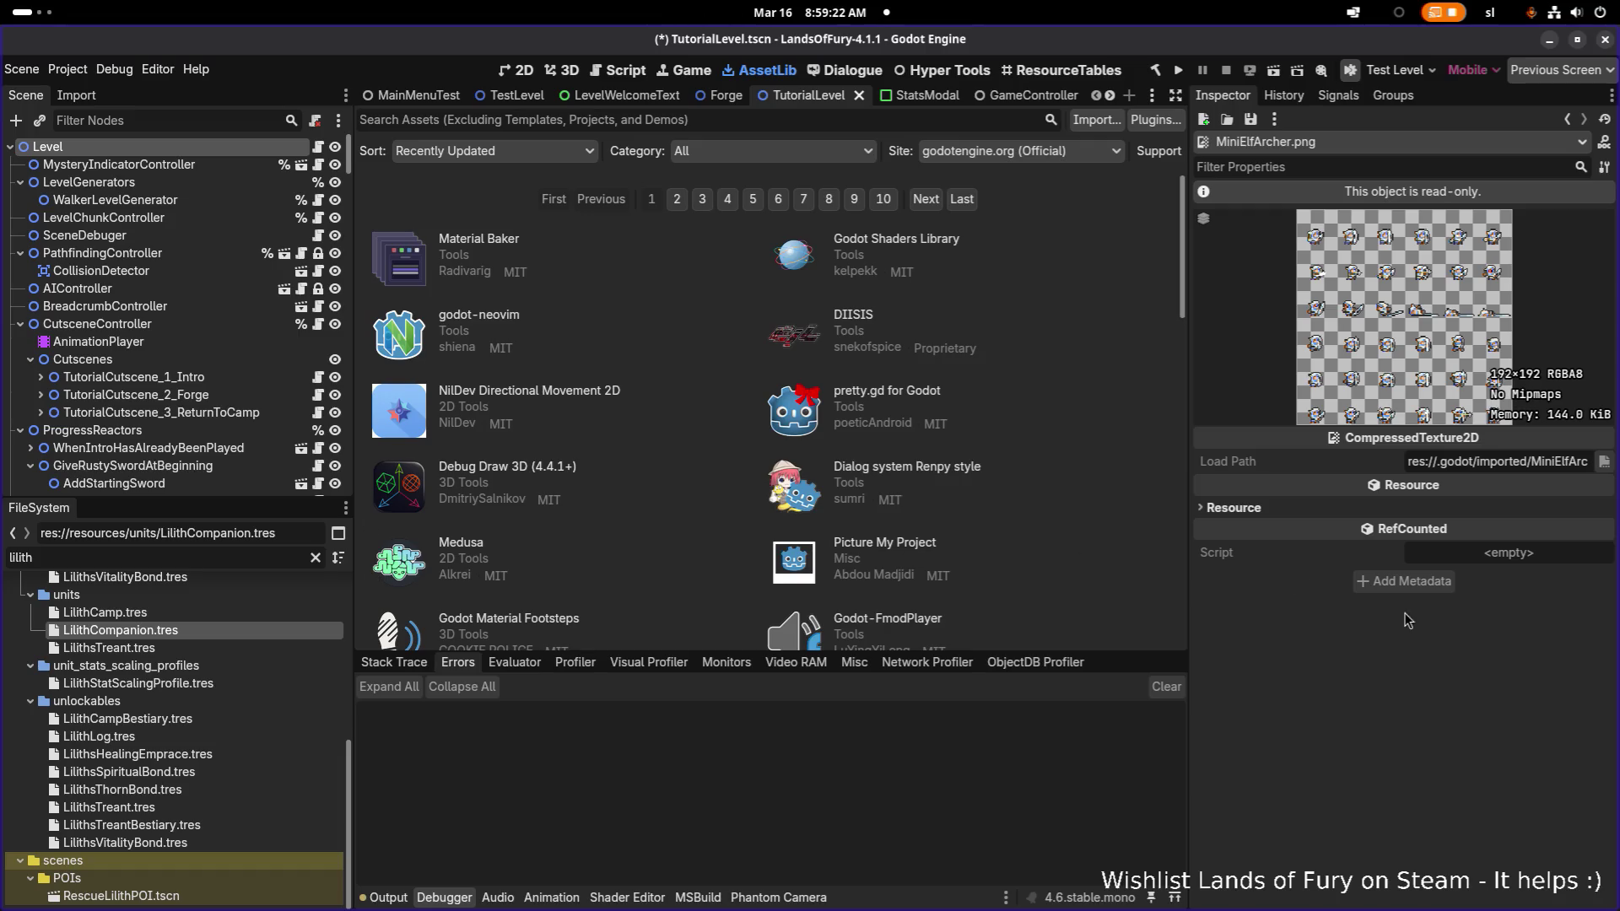
- Filter the FileSystem by 'anaco' and open AnaCompanion.tres in the Inspector
{"action": "key", "text": "alt+Tab"}
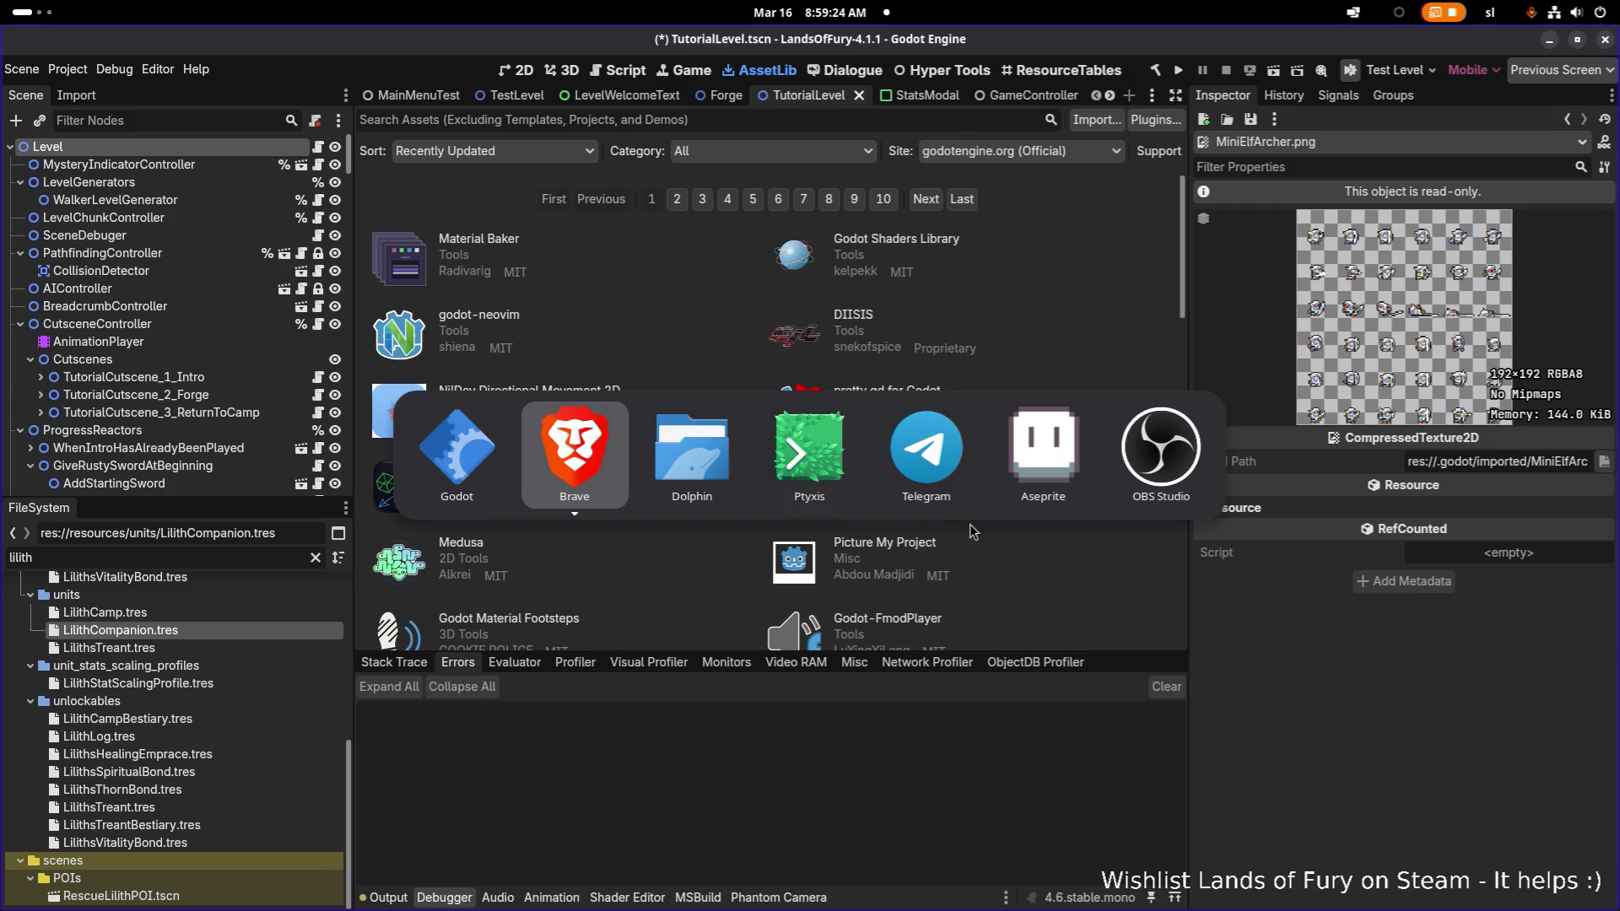
{"action": "key", "text": "Escape"}
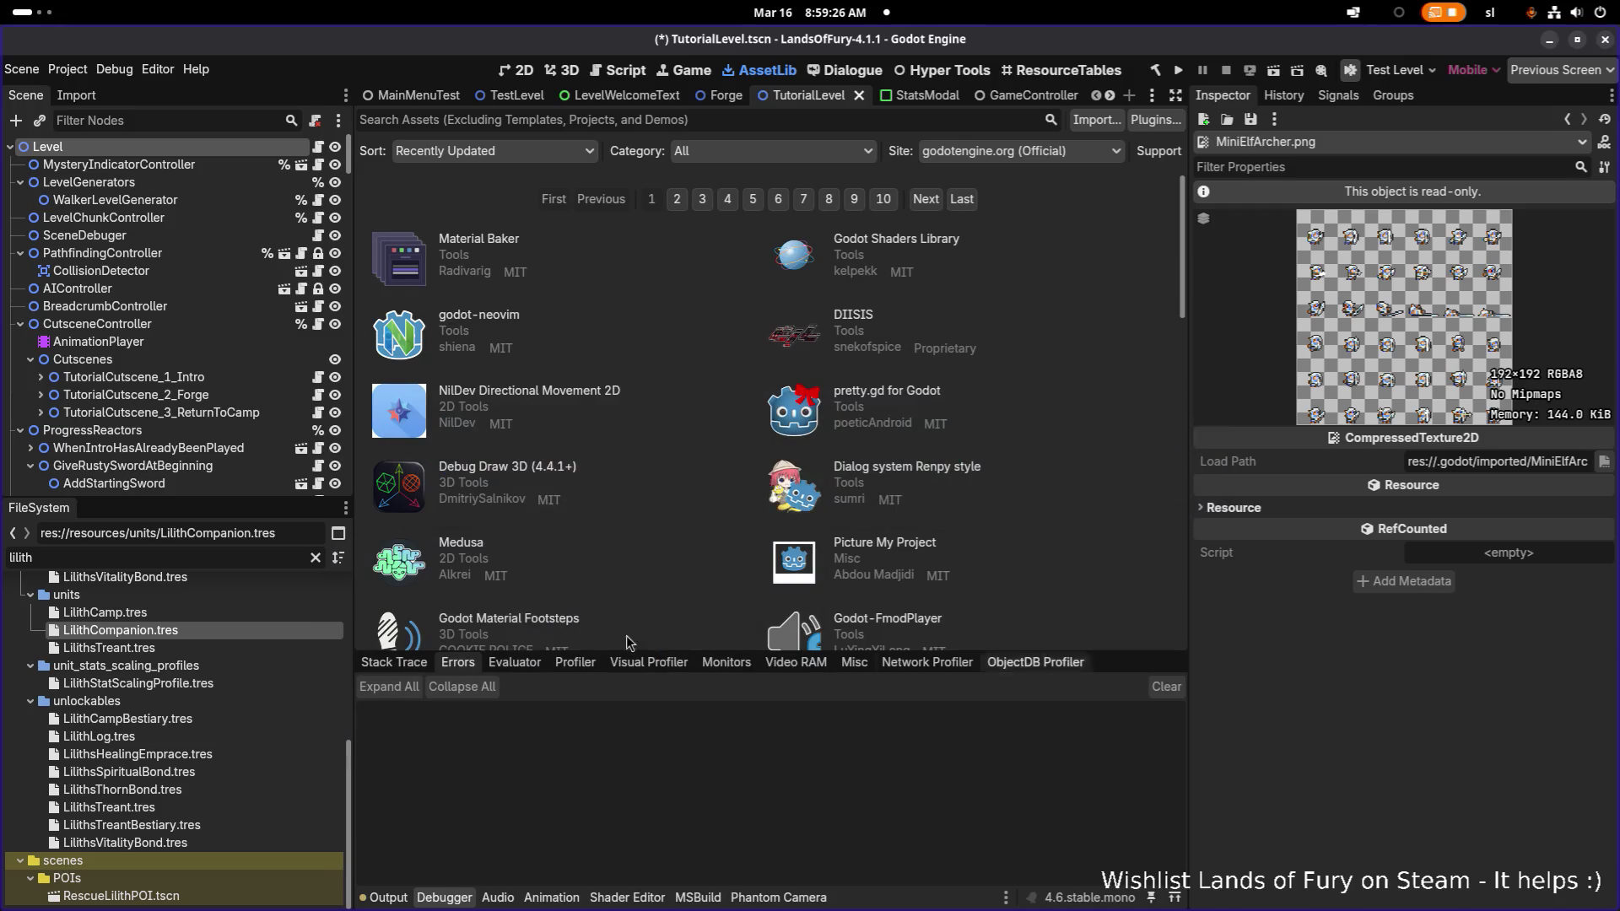
{"action": "scroll", "coordinate": [591, 422], "scroll_direction": "down", "scroll_amount": 1}
{"action": "double_click", "coordinate": [192, 559]}
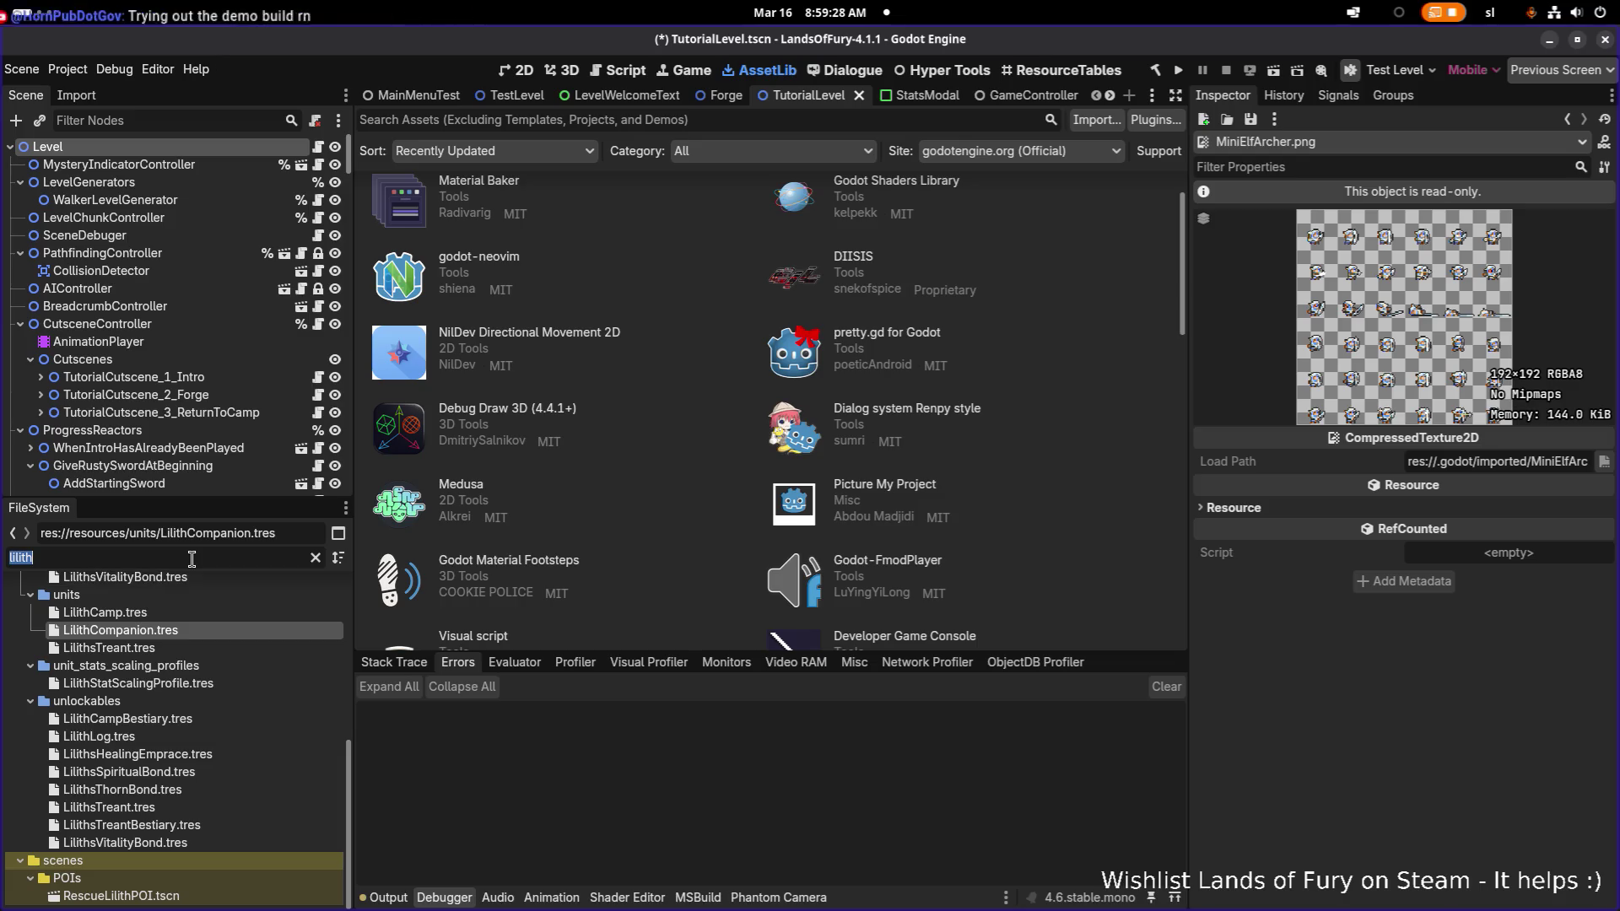
{"action": "key", "text": "BackSpace"}
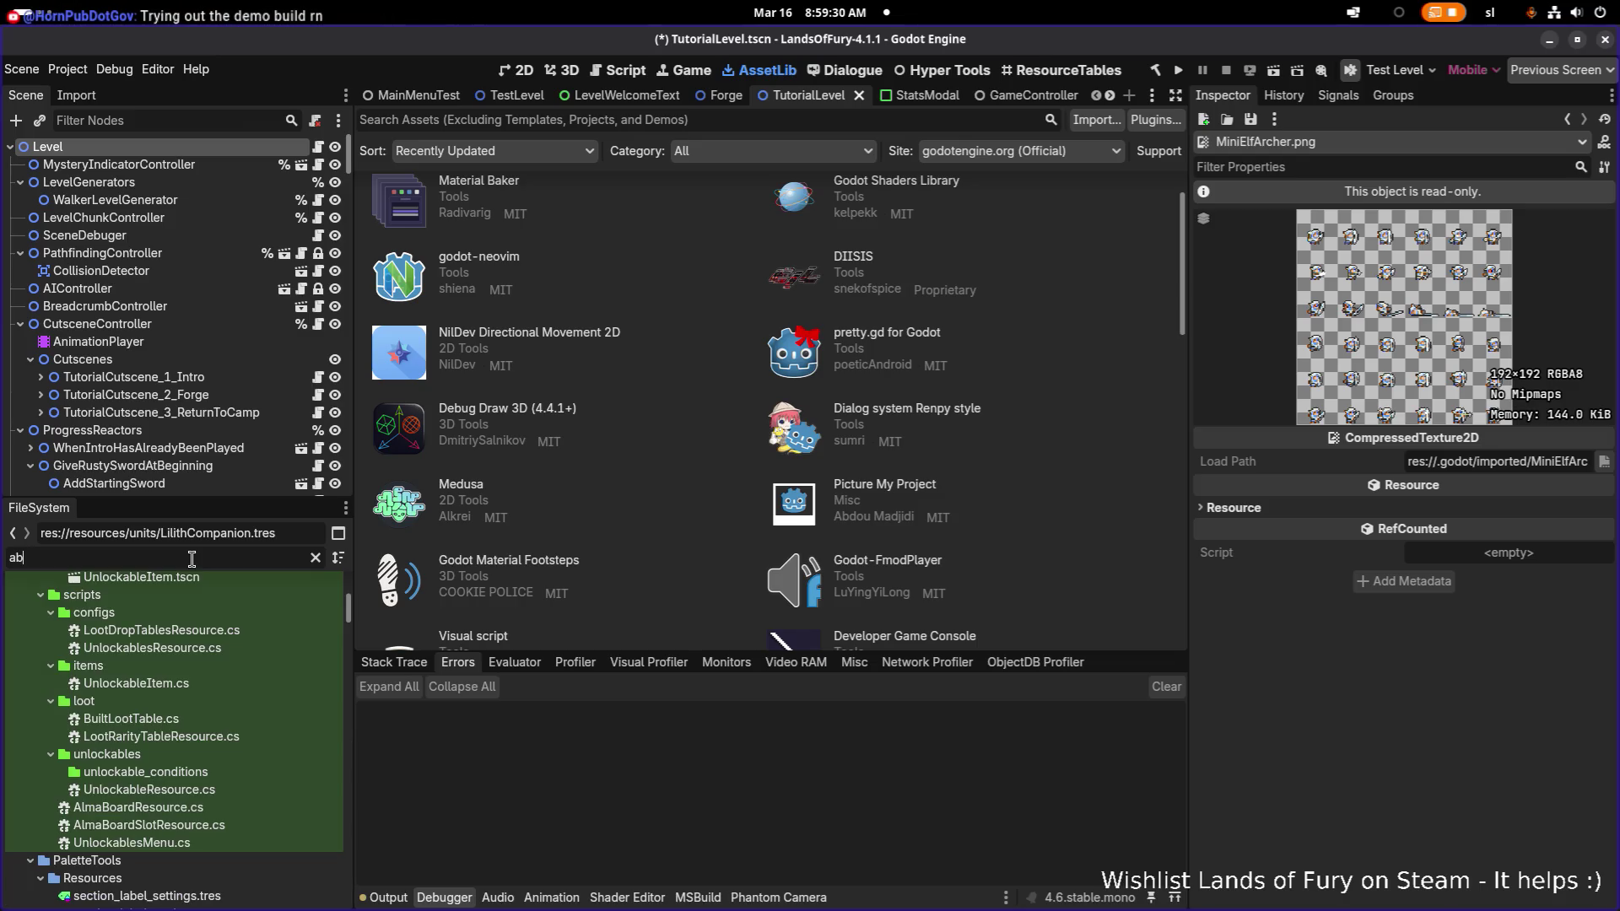
{"action": "type", "text": "ana"}
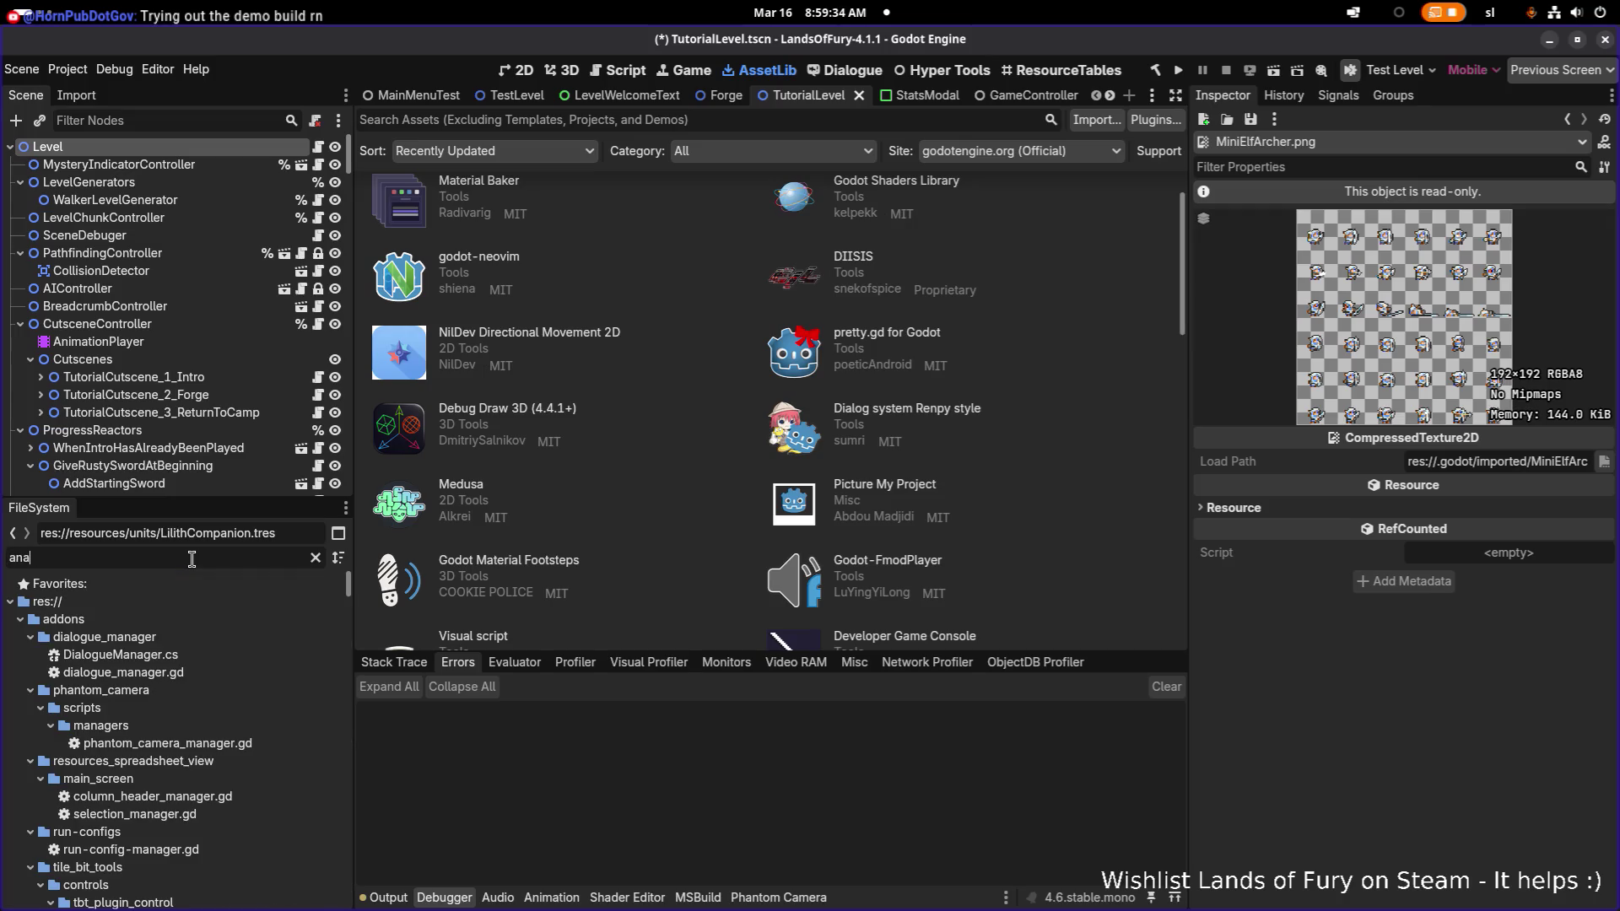
{"action": "type", "text": "co"}
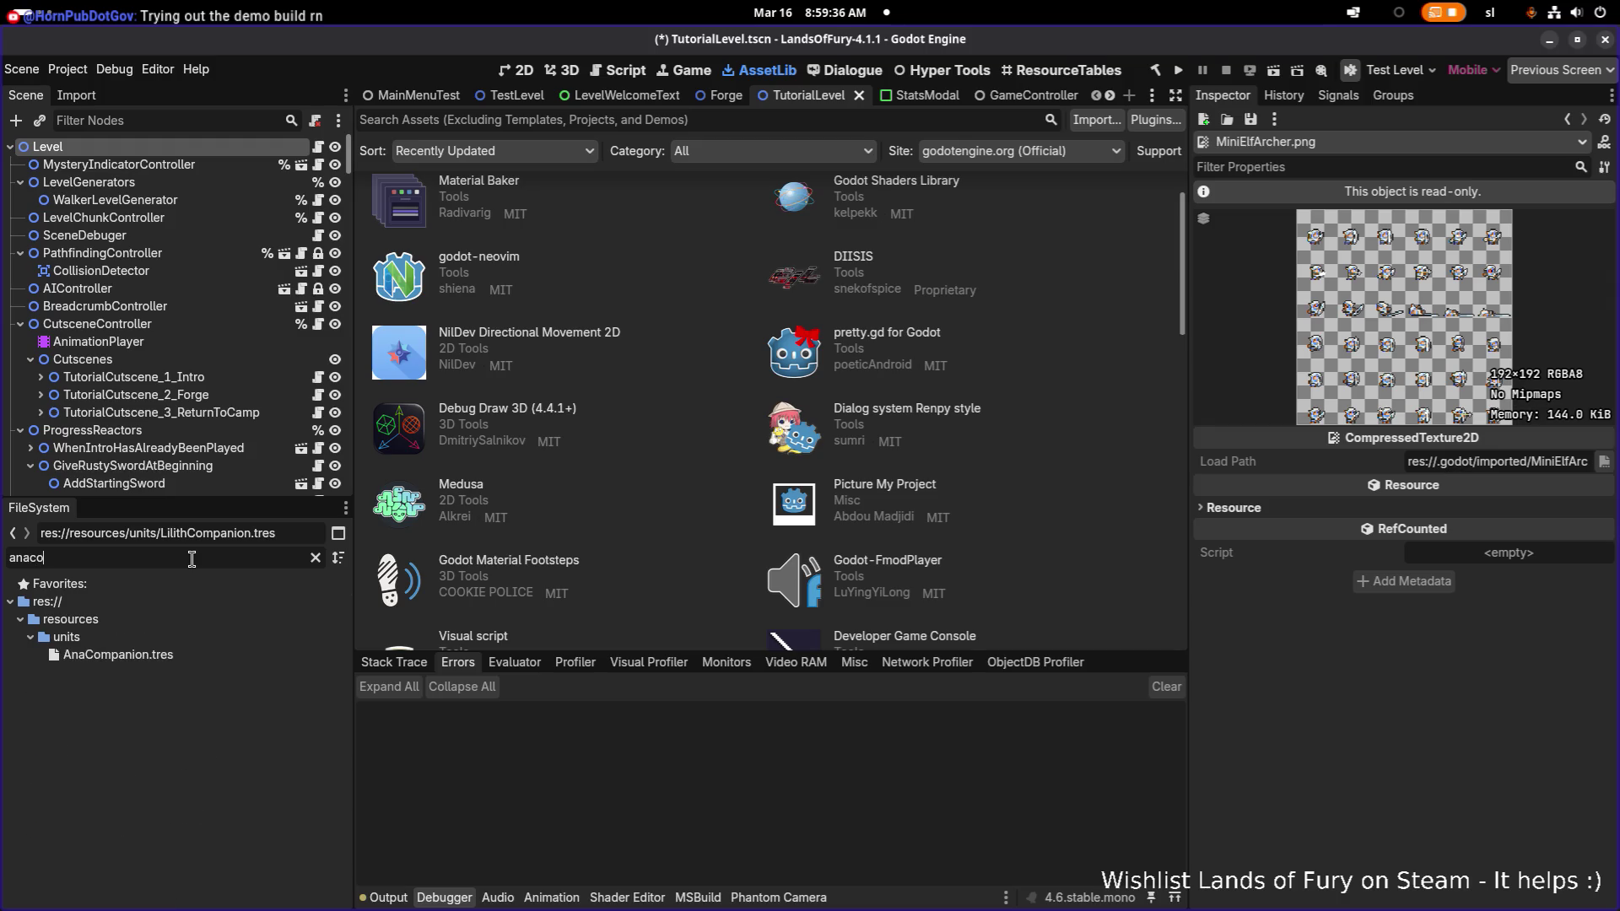
{"action": "left_click", "coordinate": [210, 656]}
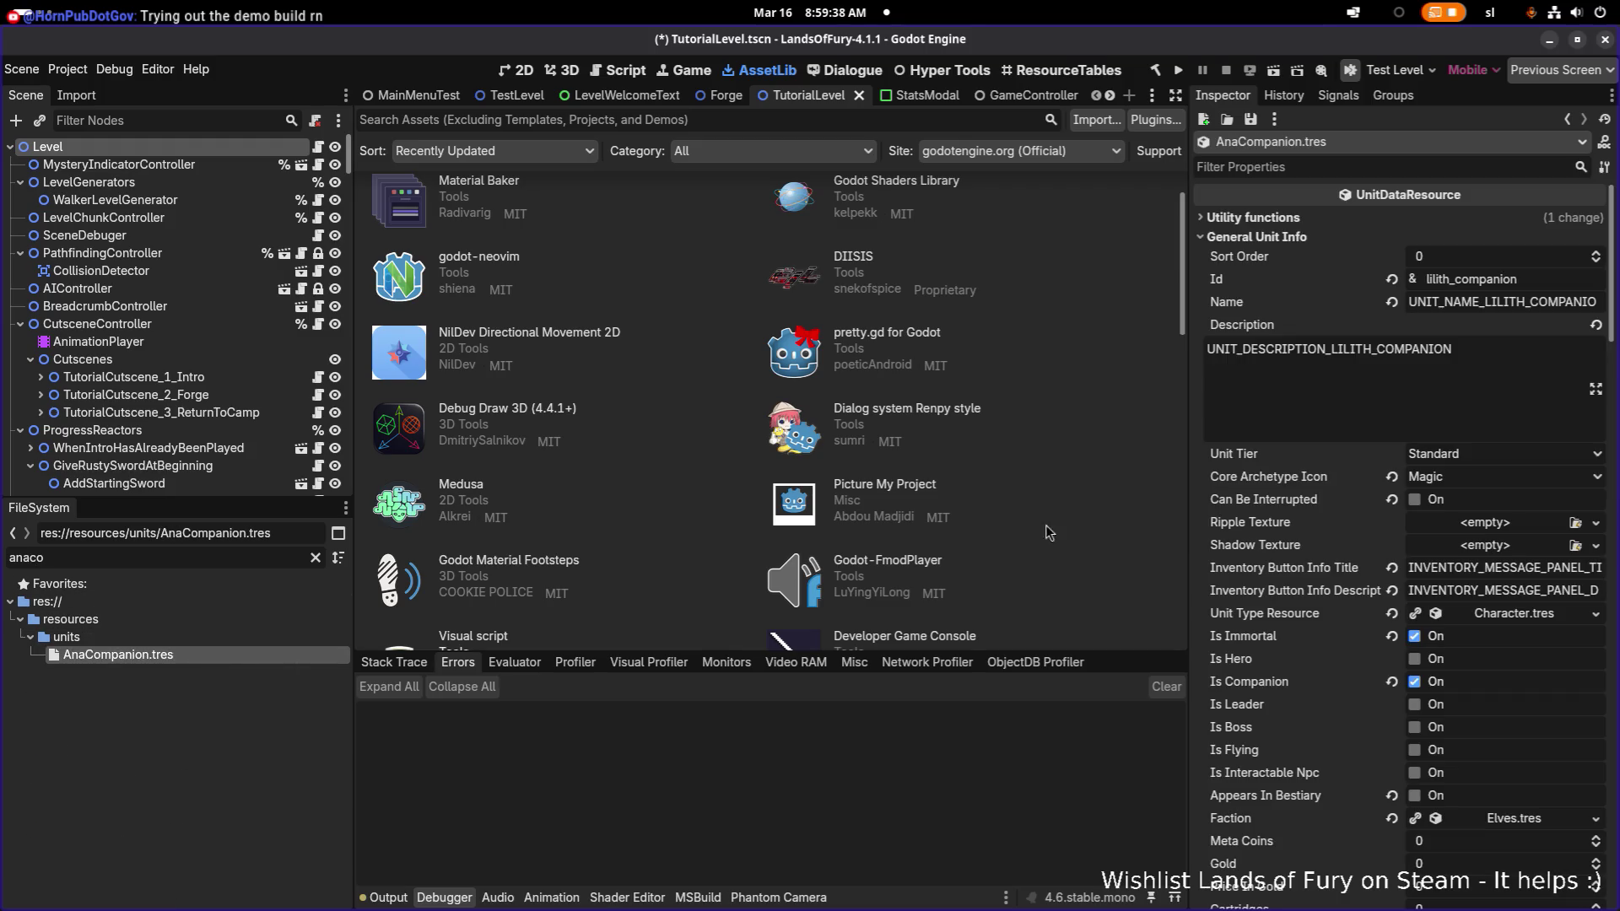
- Change the unit's Id from lilith_companion to ana_companion
{"action": "left_click", "coordinate": [1500, 279]}
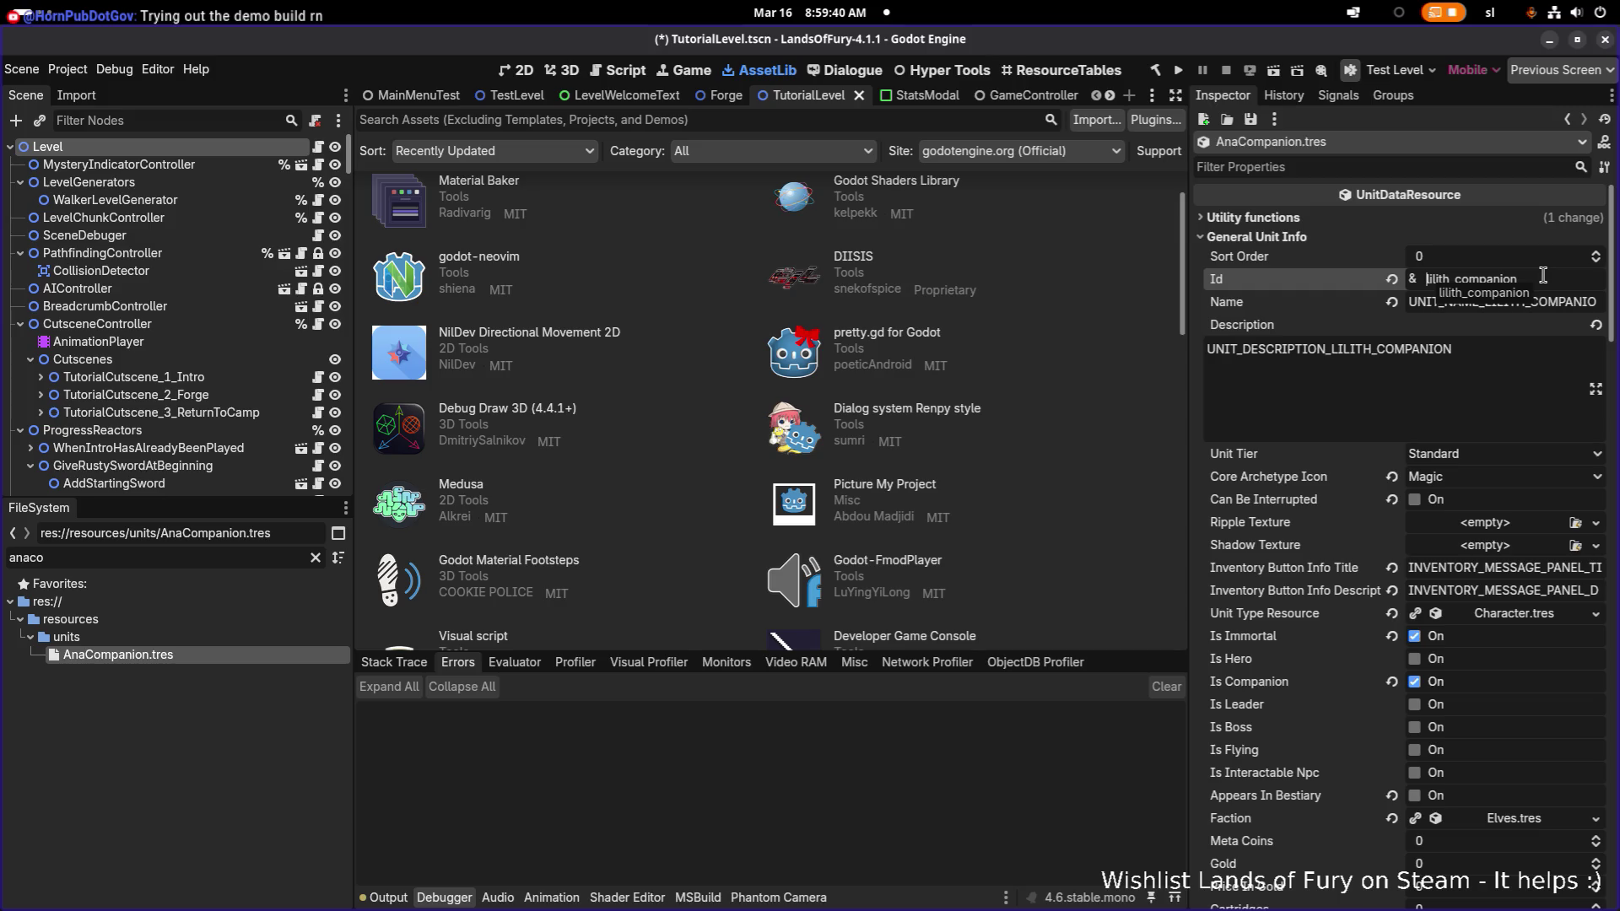
{"action": "key", "text": "Right"}
{"action": "key", "text": "Right"}
{"action": "key", "text": "Right"}
{"action": "key", "text": "BackSpace"}
{"action": "key", "text": "BackSpace"}
{"action": "key", "text": "BackSpace"}
{"action": "type", "text": "ana"}
{"action": "key", "text": "Tab"}
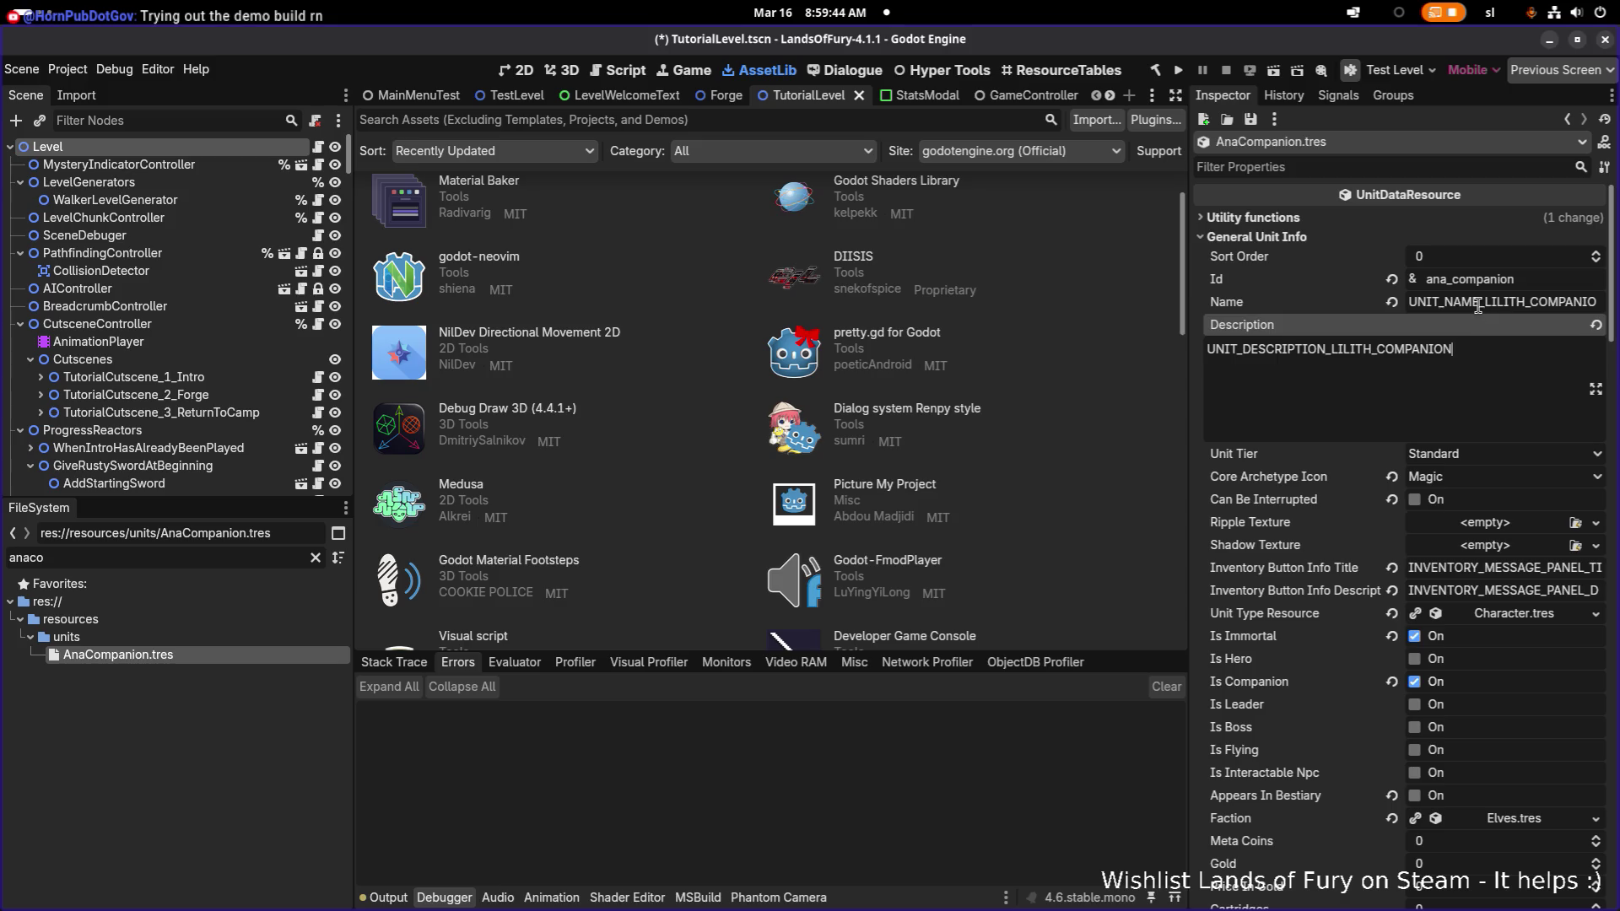
- Set Name to UNIT_NAME_ANA_COMPANION and Description to UNIT_DESCRIPTION_ANA_COMPANION, then save
{"action": "key", "text": "shift+Right"}
{"action": "key", "text": "shift+Right"}
{"action": "key", "text": "shift+Right"}
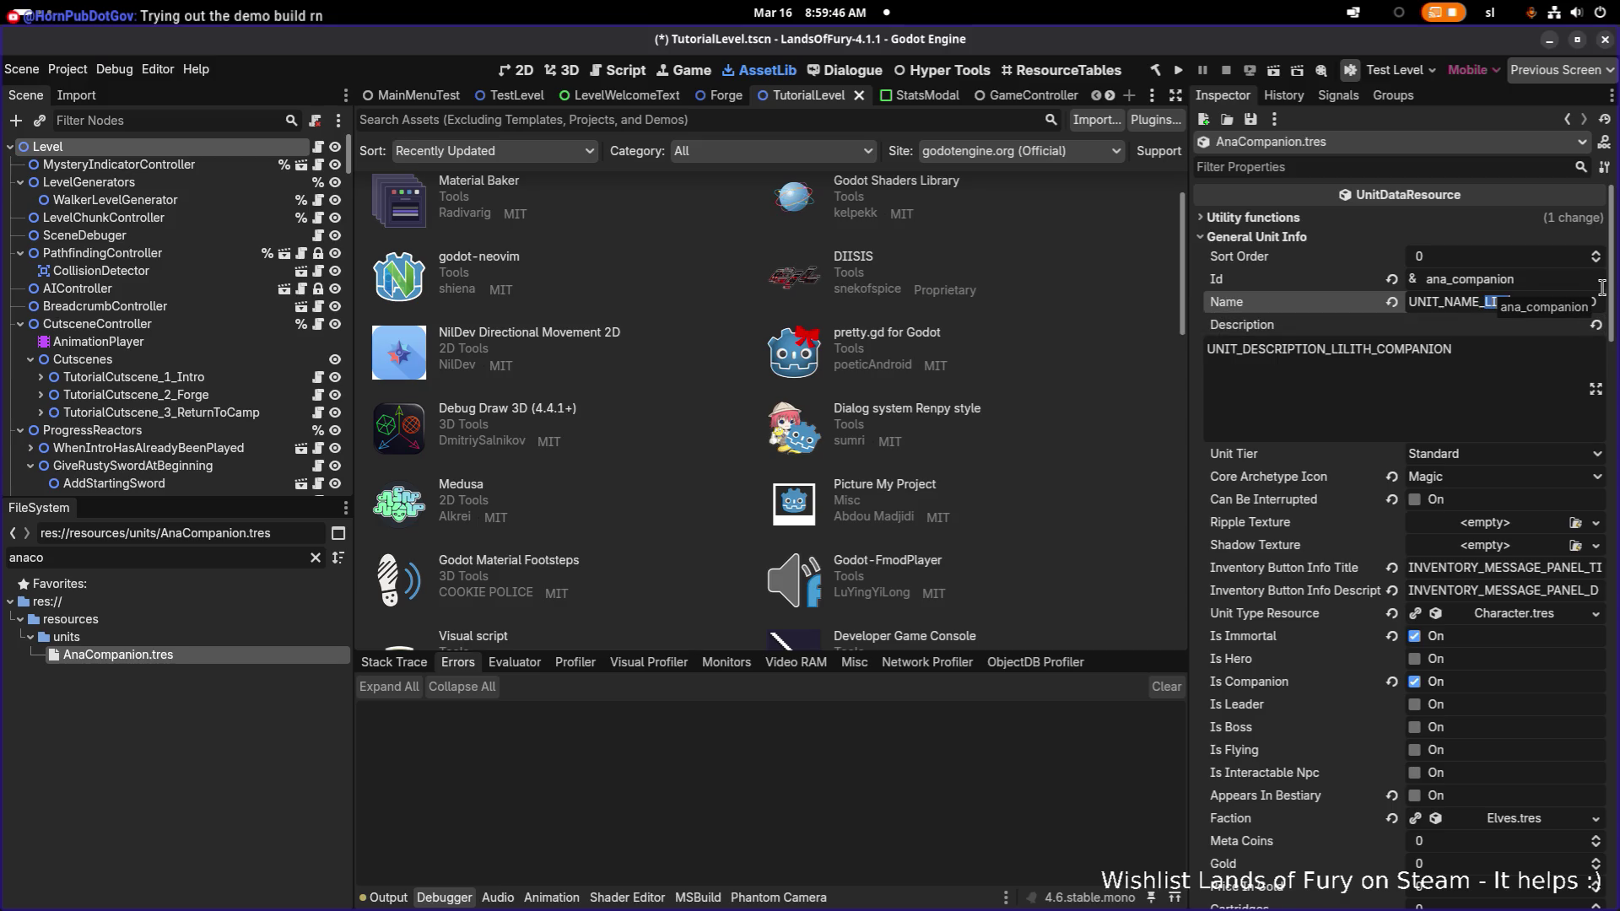
{"action": "key", "text": "shift+Right"}
{"action": "key", "text": "shift+Right"}
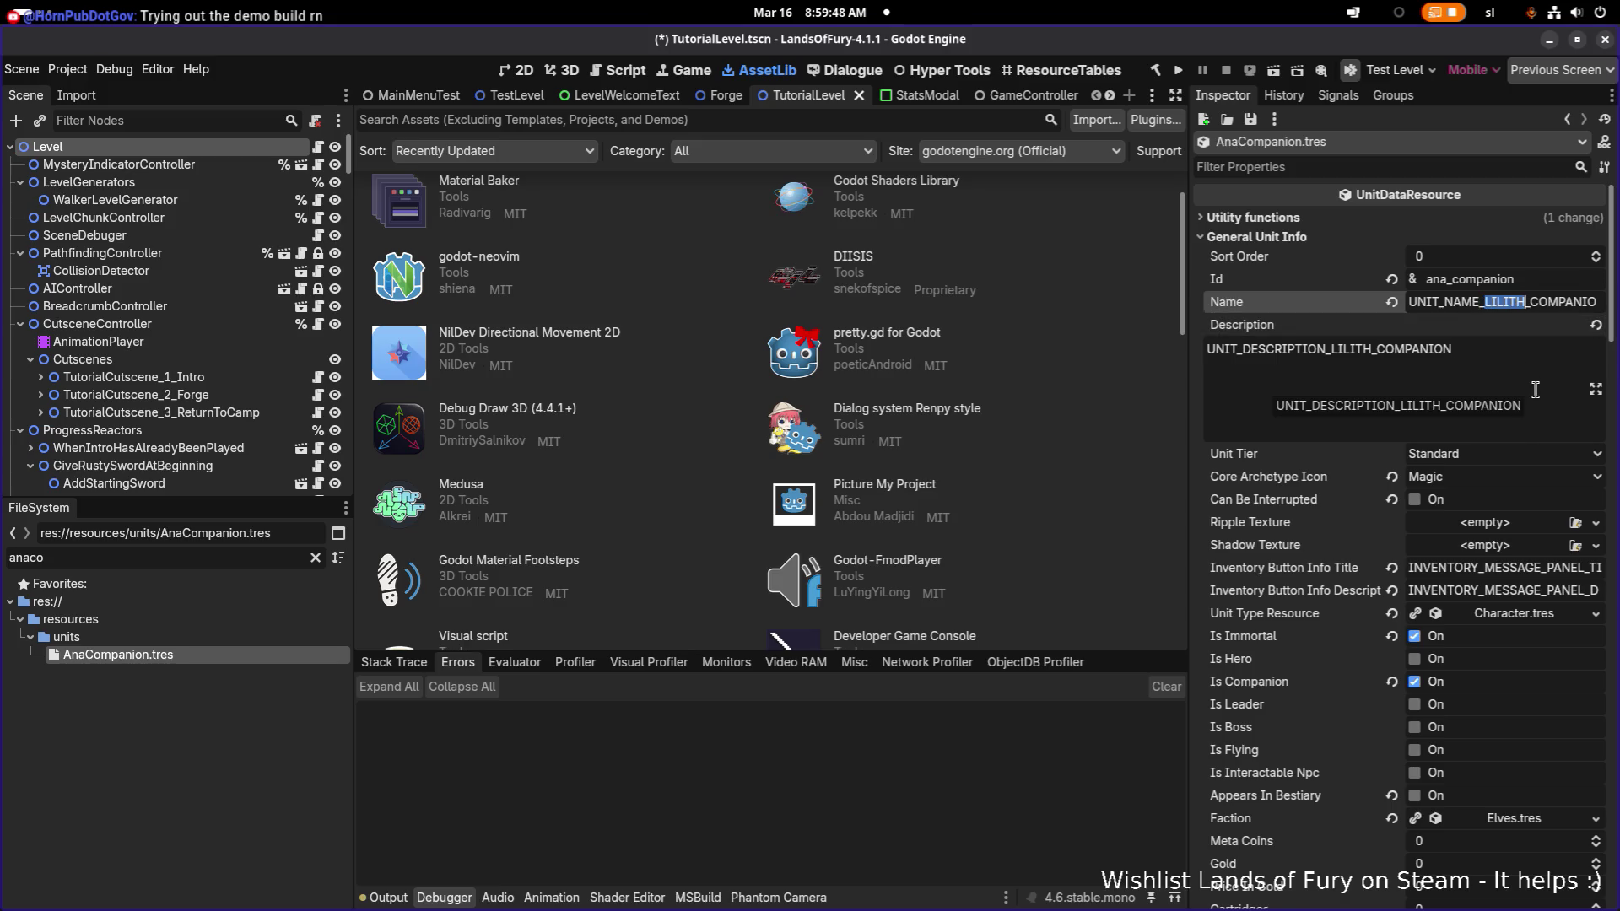
{"action": "type", "text": "ANA"}
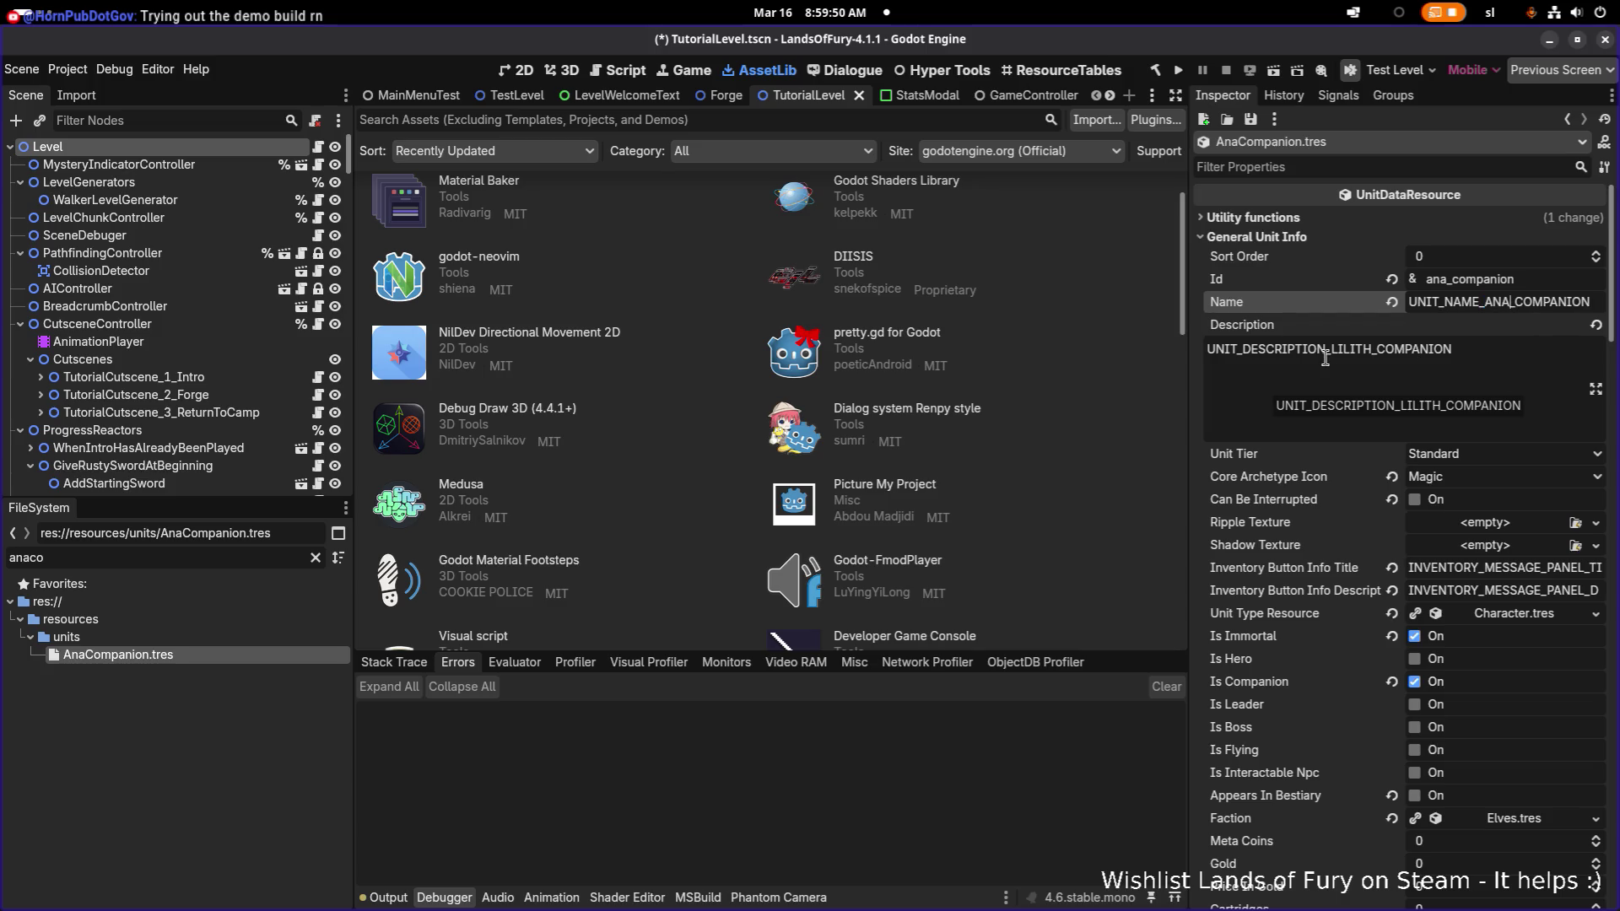
{"action": "left_click", "coordinate": [1330, 348]}
{"action": "key", "text": "shift+Right"}
{"action": "key", "text": "shift+Right"}
{"action": "key", "text": "shift+Right"}
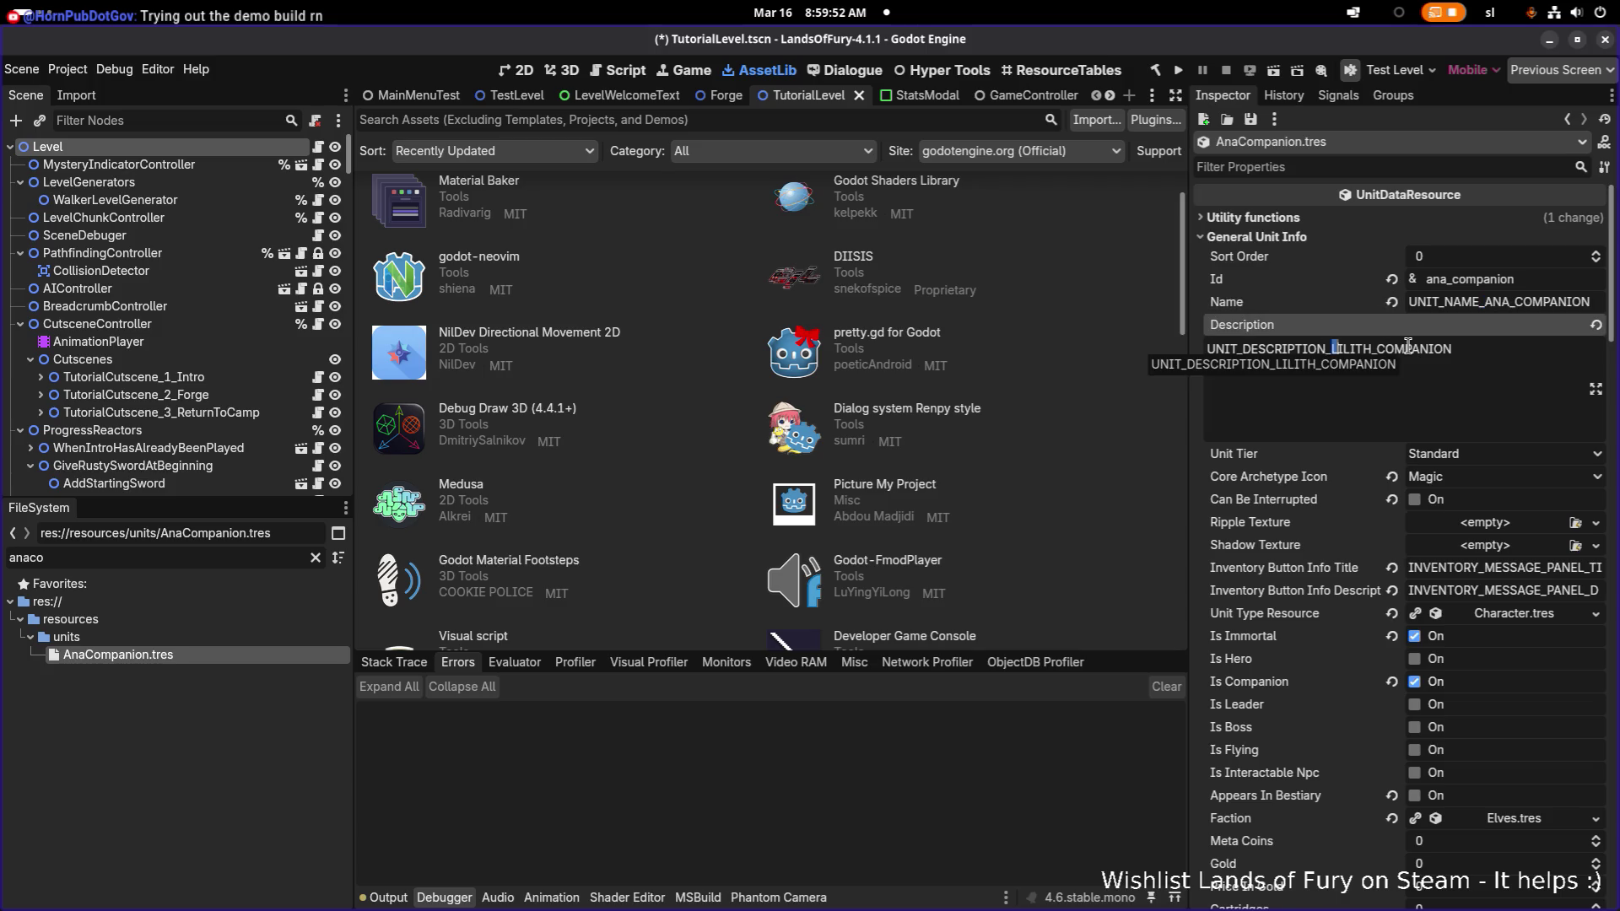
{"action": "type", "text": "ANAA"}
{"action": "left_click", "coordinate": [1515, 301]}
{"action": "double_click", "coordinate": [1515, 301]}
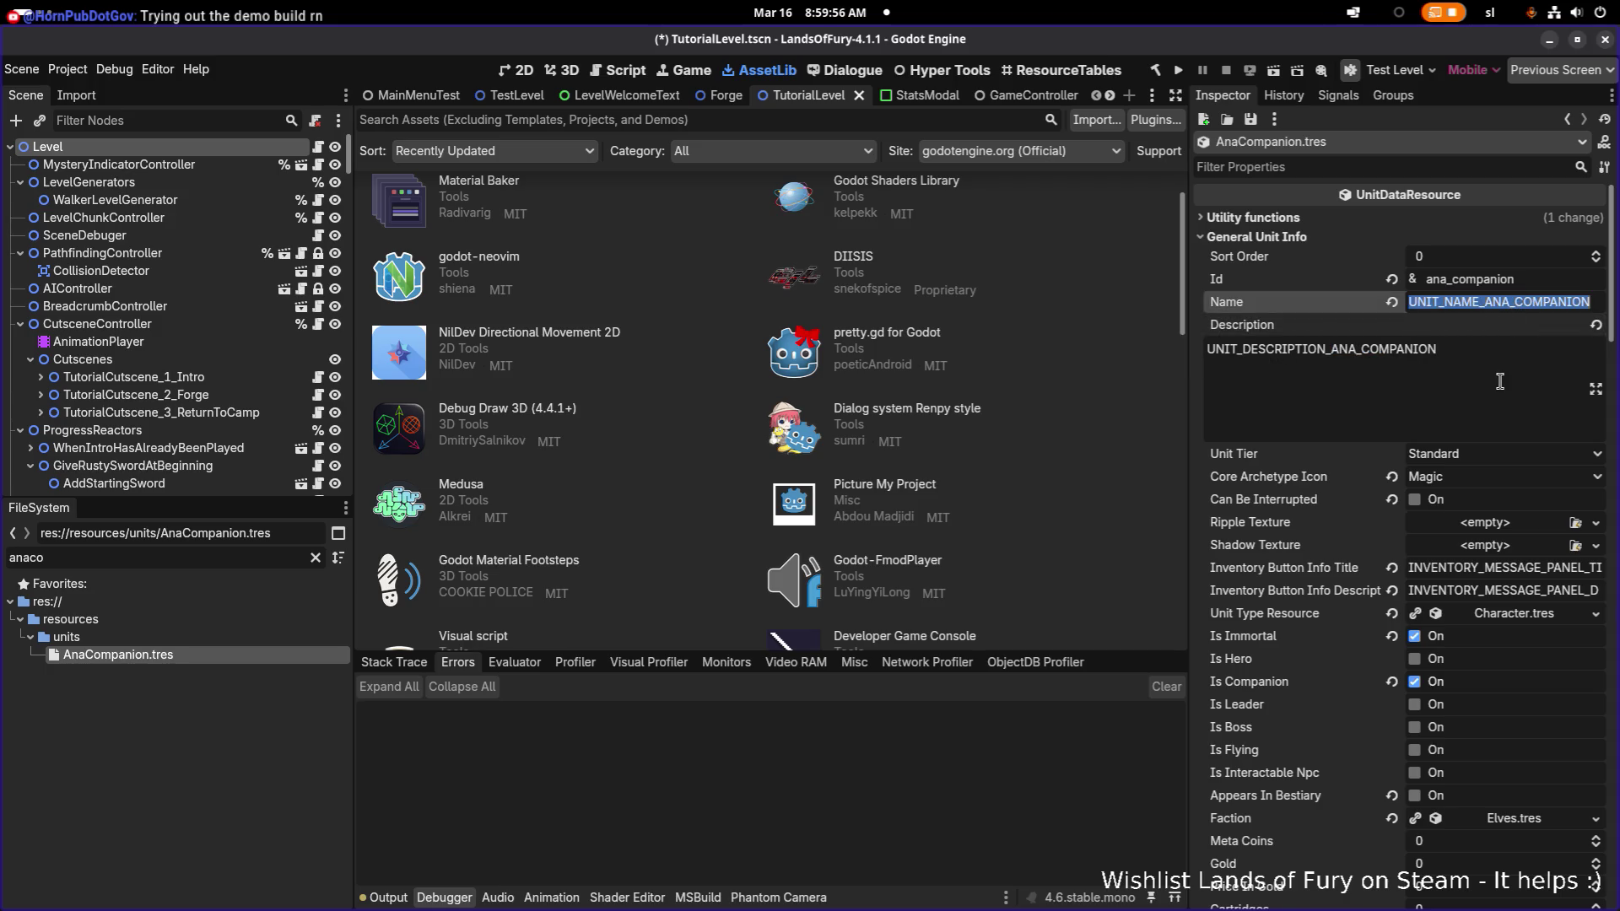
{"action": "key", "text": "ctrl+s"}
{"action": "key", "text": "alt+Tab"}
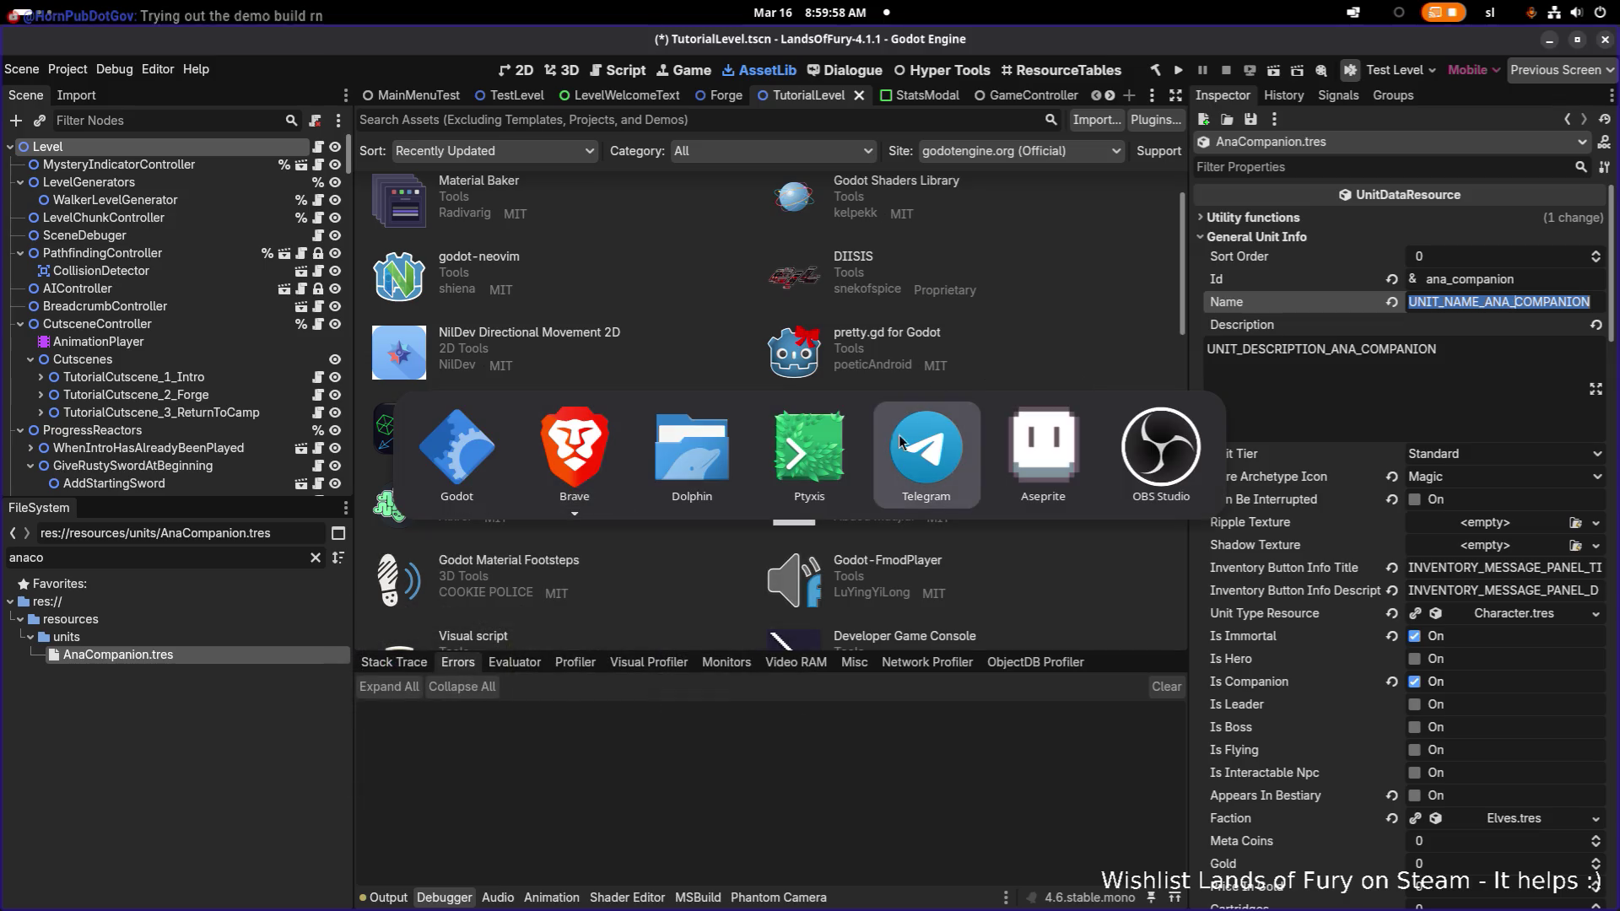
- Launch LibreOffice Calc by searching 'calc' in Activities
{"action": "key", "text": "Escape"}
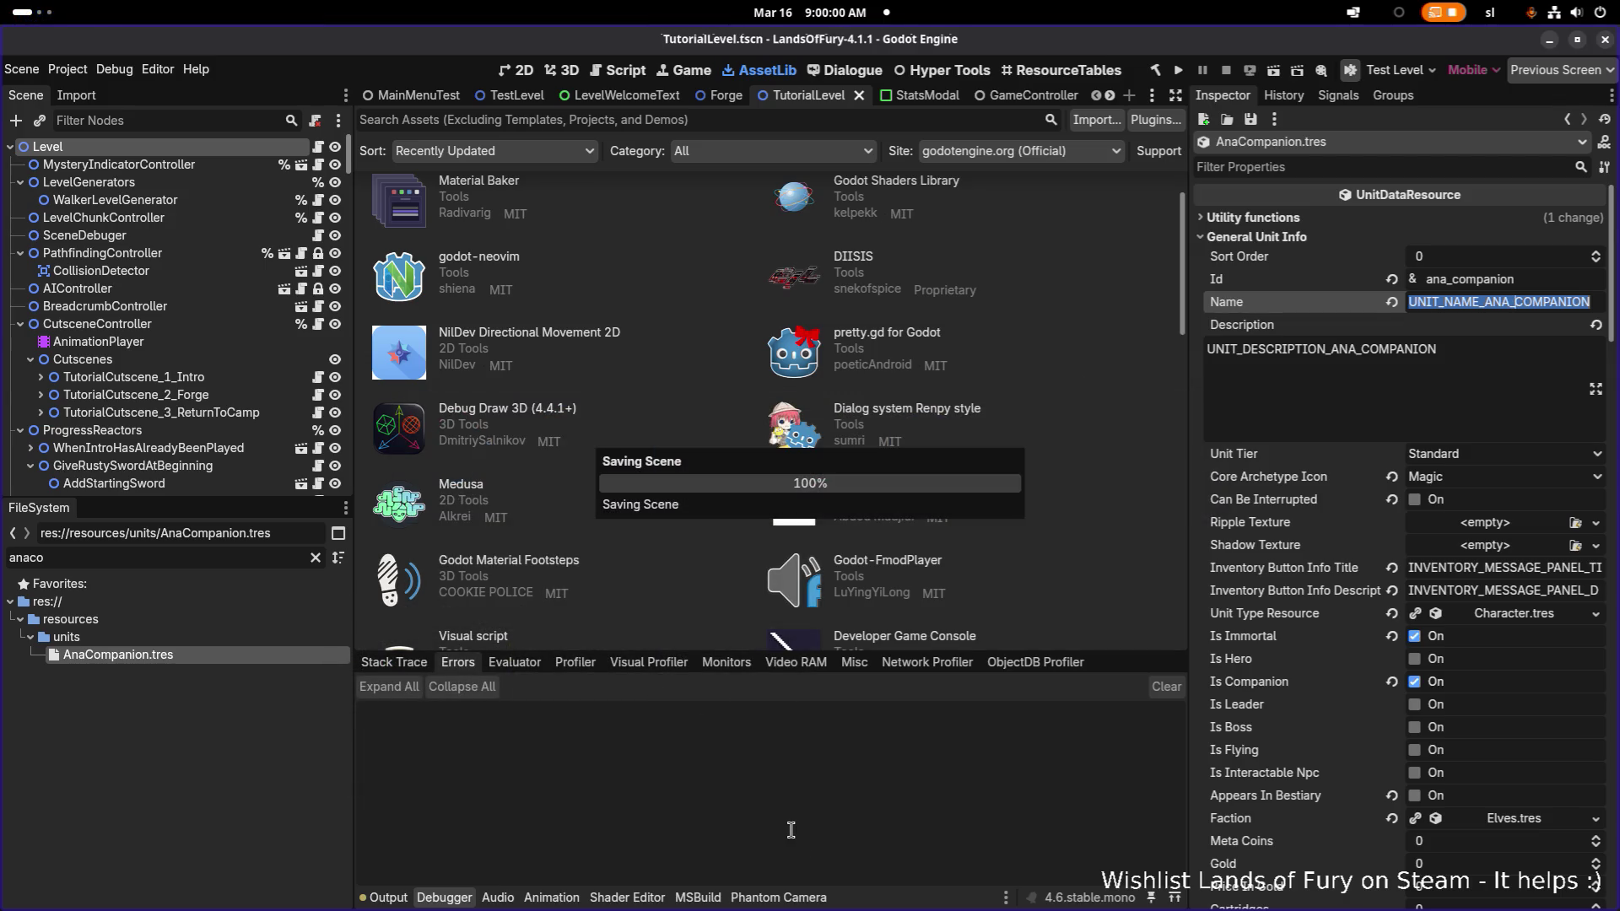
{"action": "key", "text": "super"}
{"action": "type", "text": "calc"}
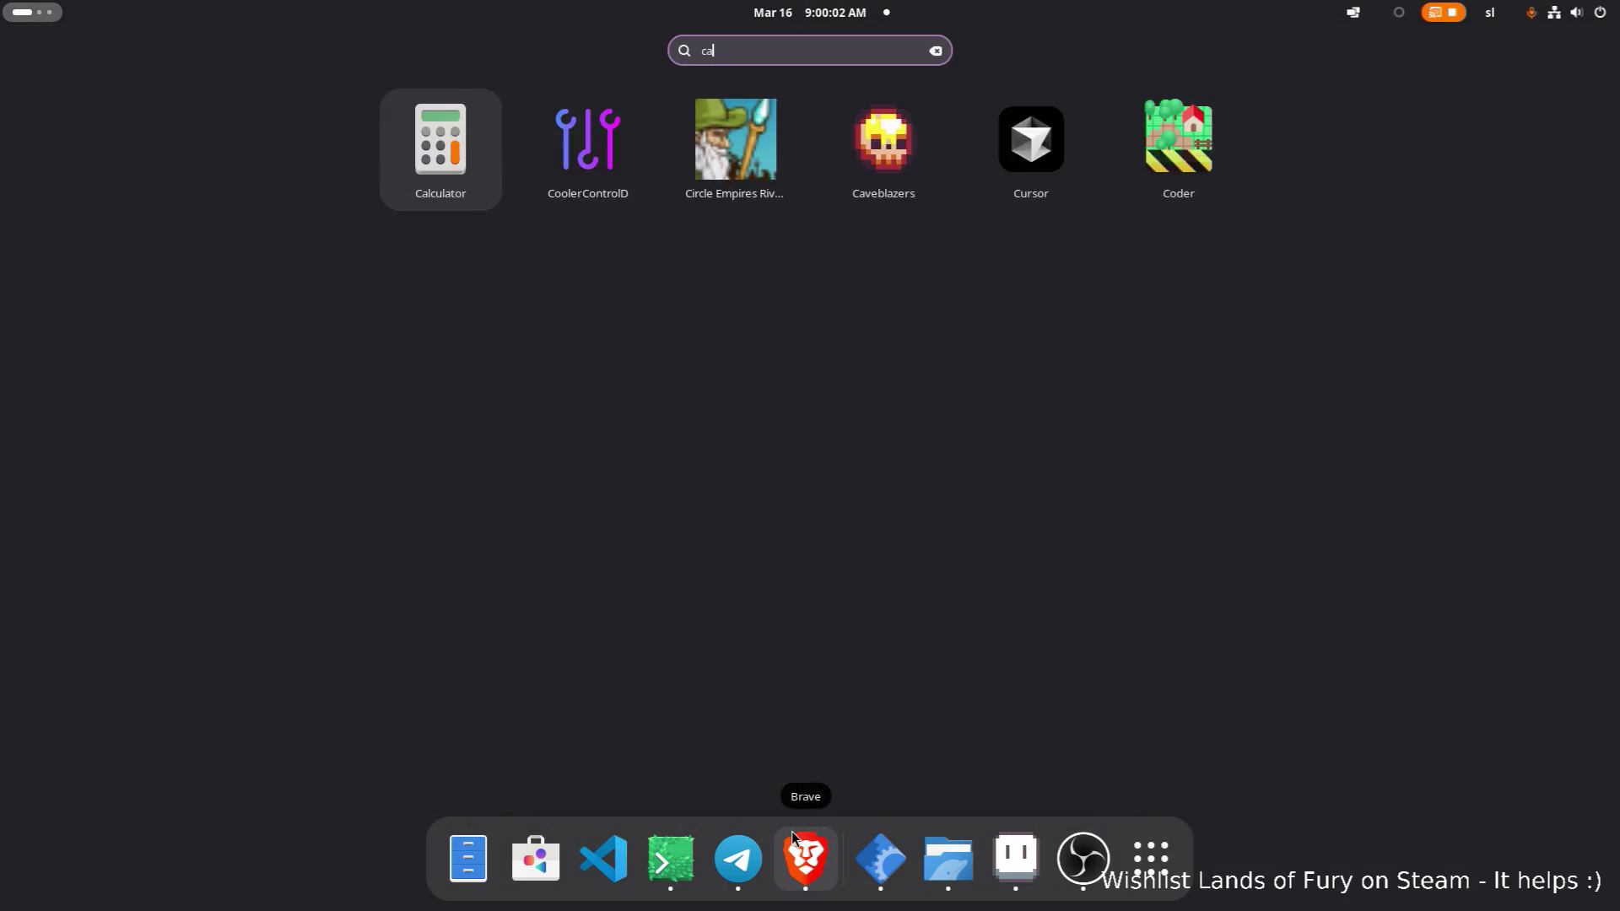
{"action": "key", "text": "Right"}
{"action": "key", "text": "Return"}
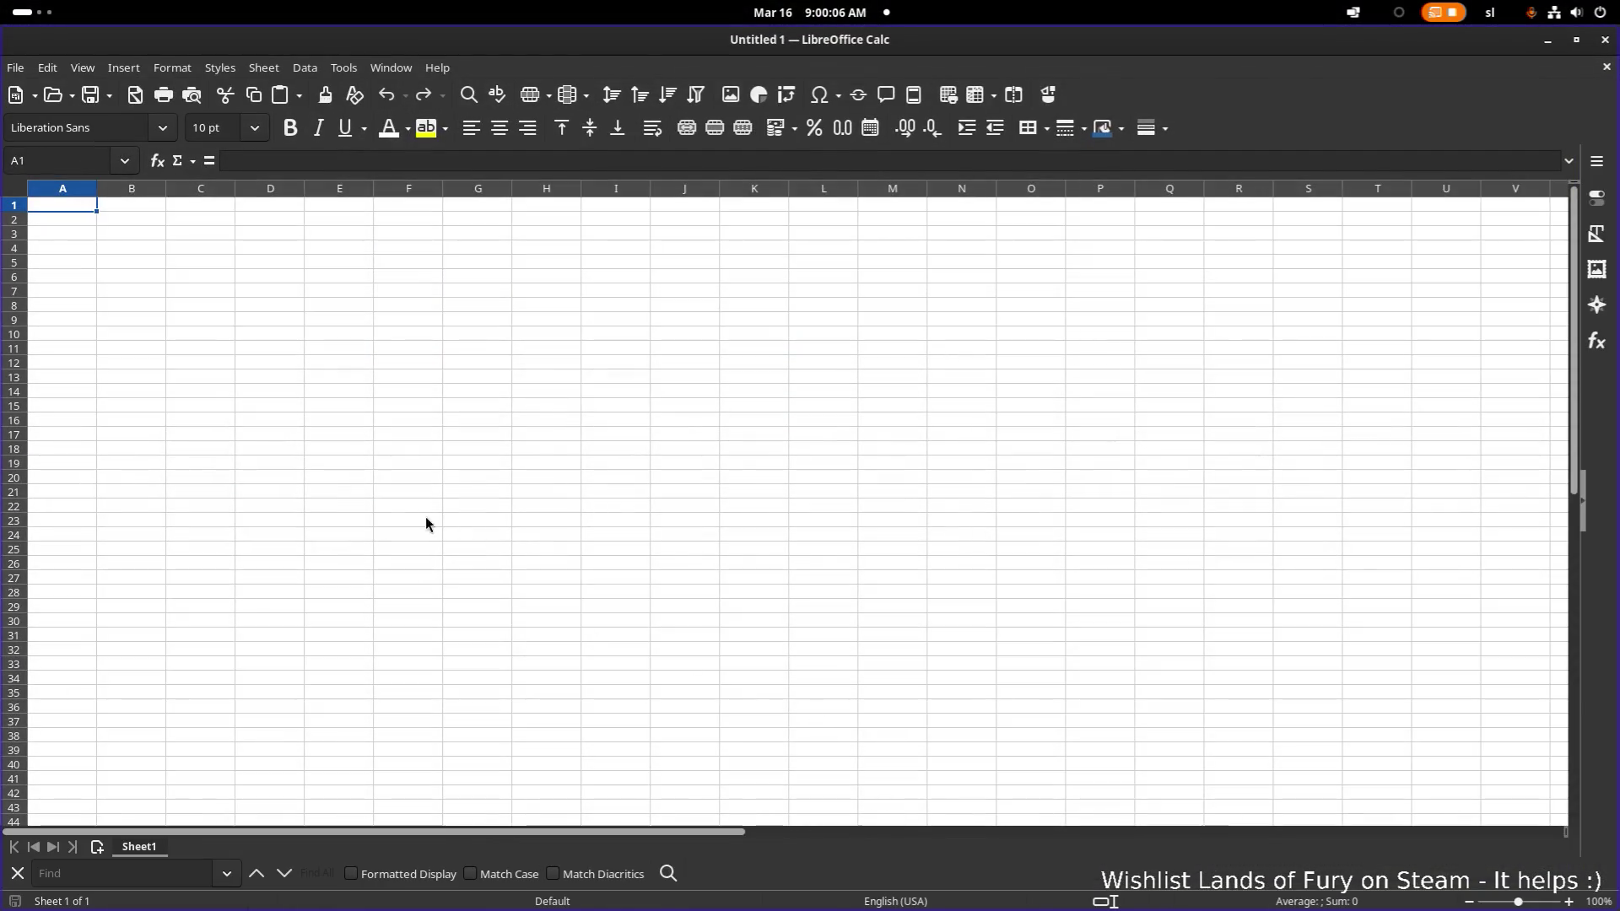
- Open Translations.csv from Recent Documents with default import settings and restore the window
{"action": "left_click", "coordinate": [16, 67]}
{"action": "mouse_move", "coordinate": [94, 156]}
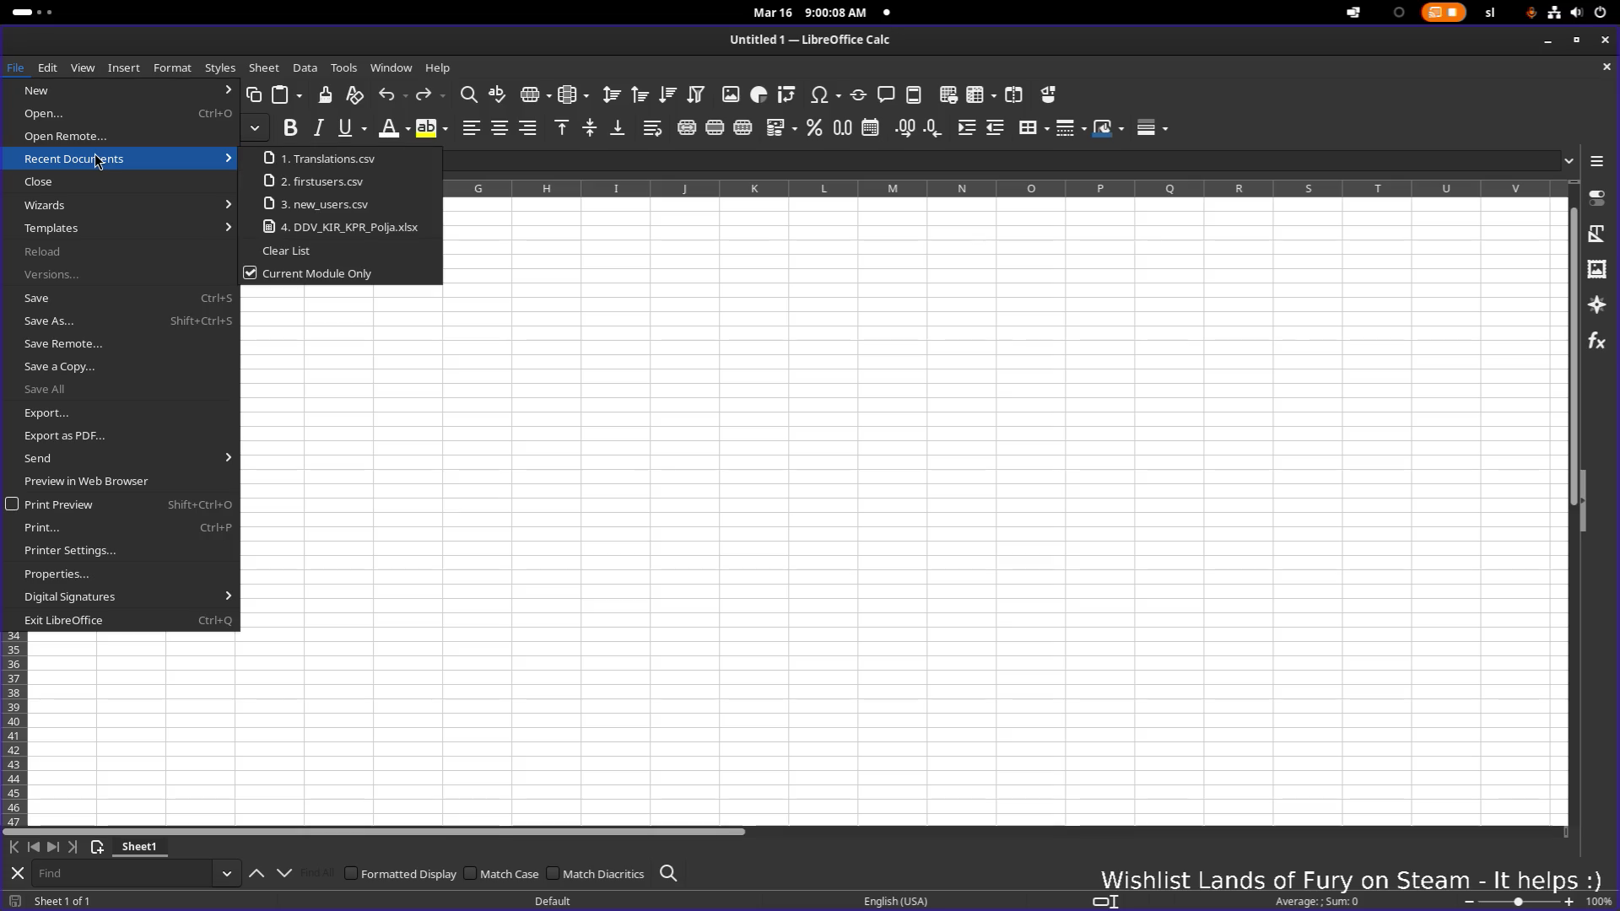
{"action": "left_click", "coordinate": [361, 163]}
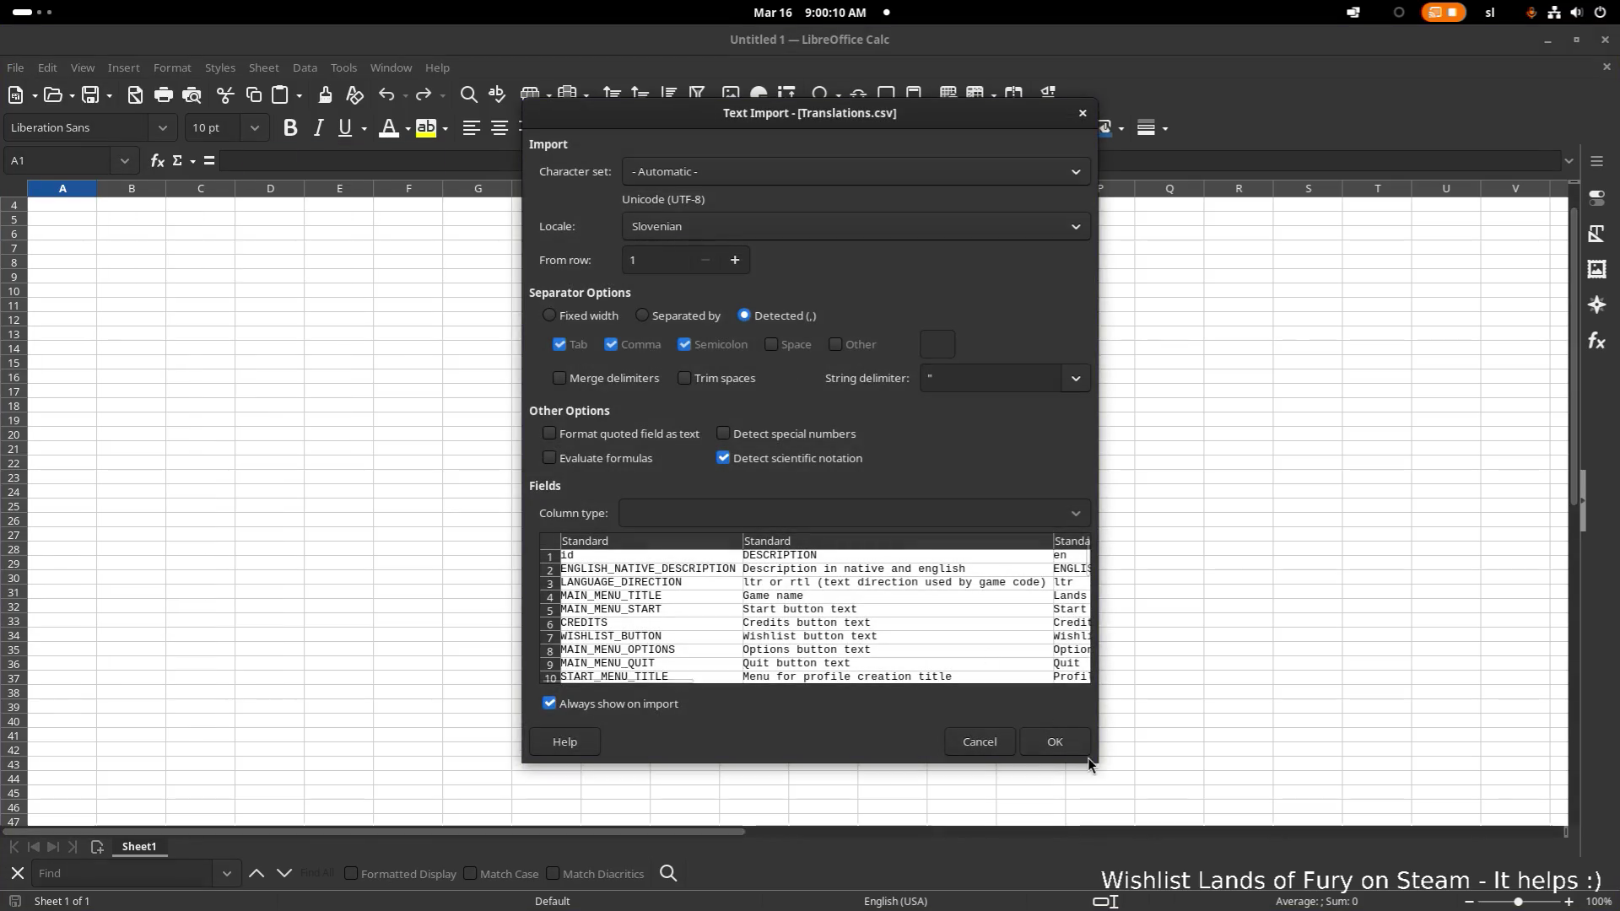
{"action": "left_click", "coordinate": [1062, 746]}
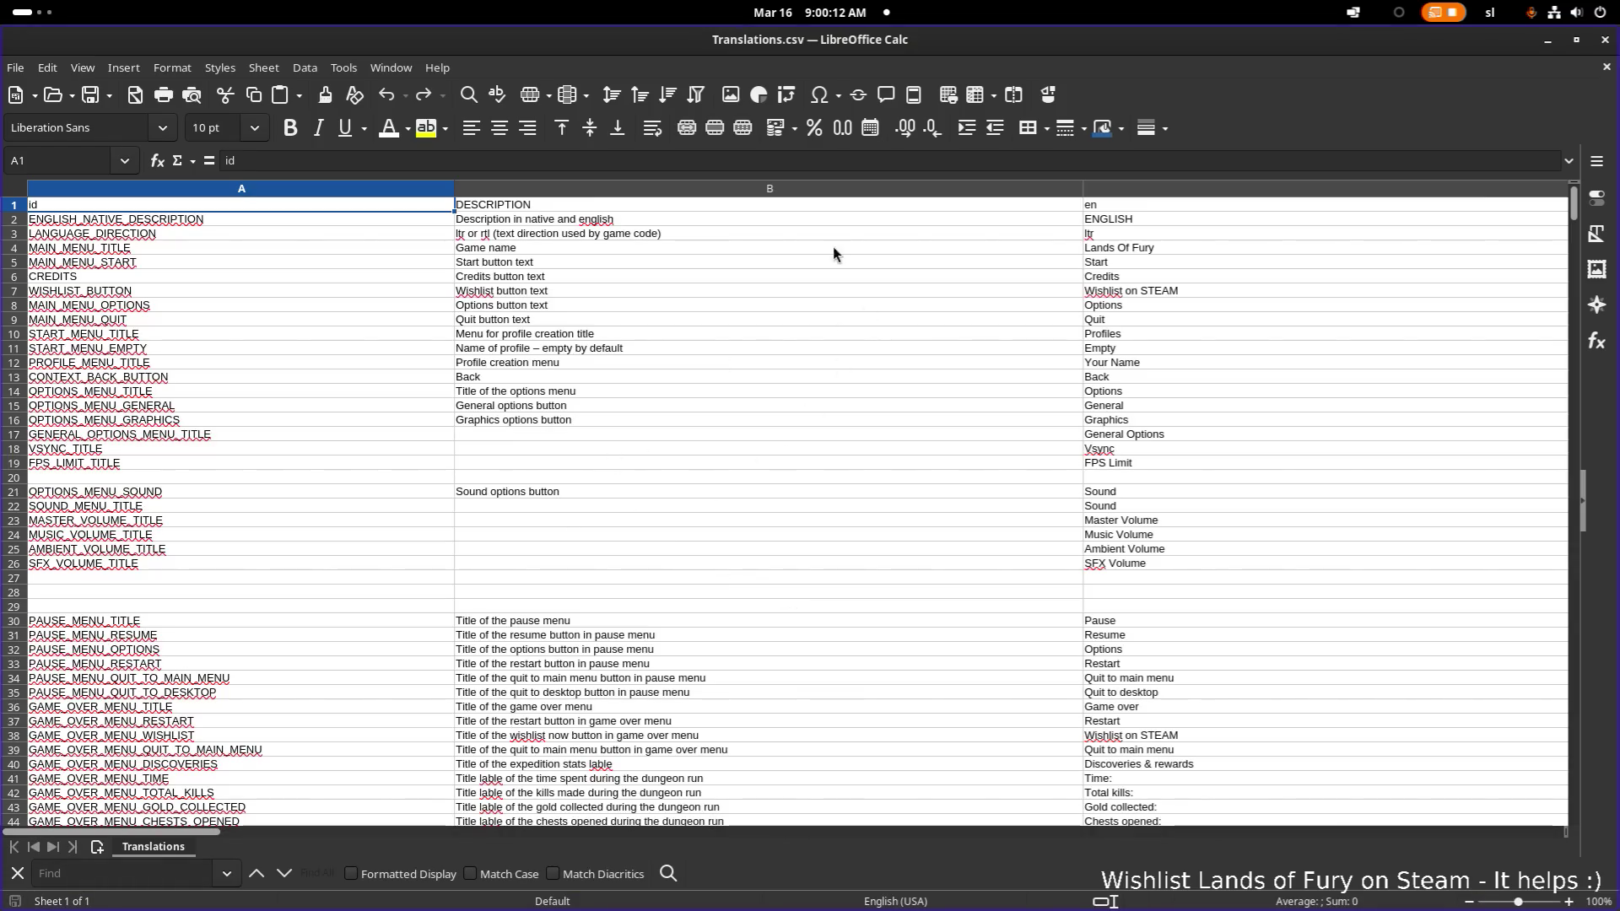
{"action": "mouse_move", "coordinate": [1089, 40]}
{"action": "left_mouse_down"}
{"action": "mouse_move", "coordinate": [338, 314]}
{"action": "mouse_move", "coordinate": [0, 338]}
{"action": "left_mouse_up"}
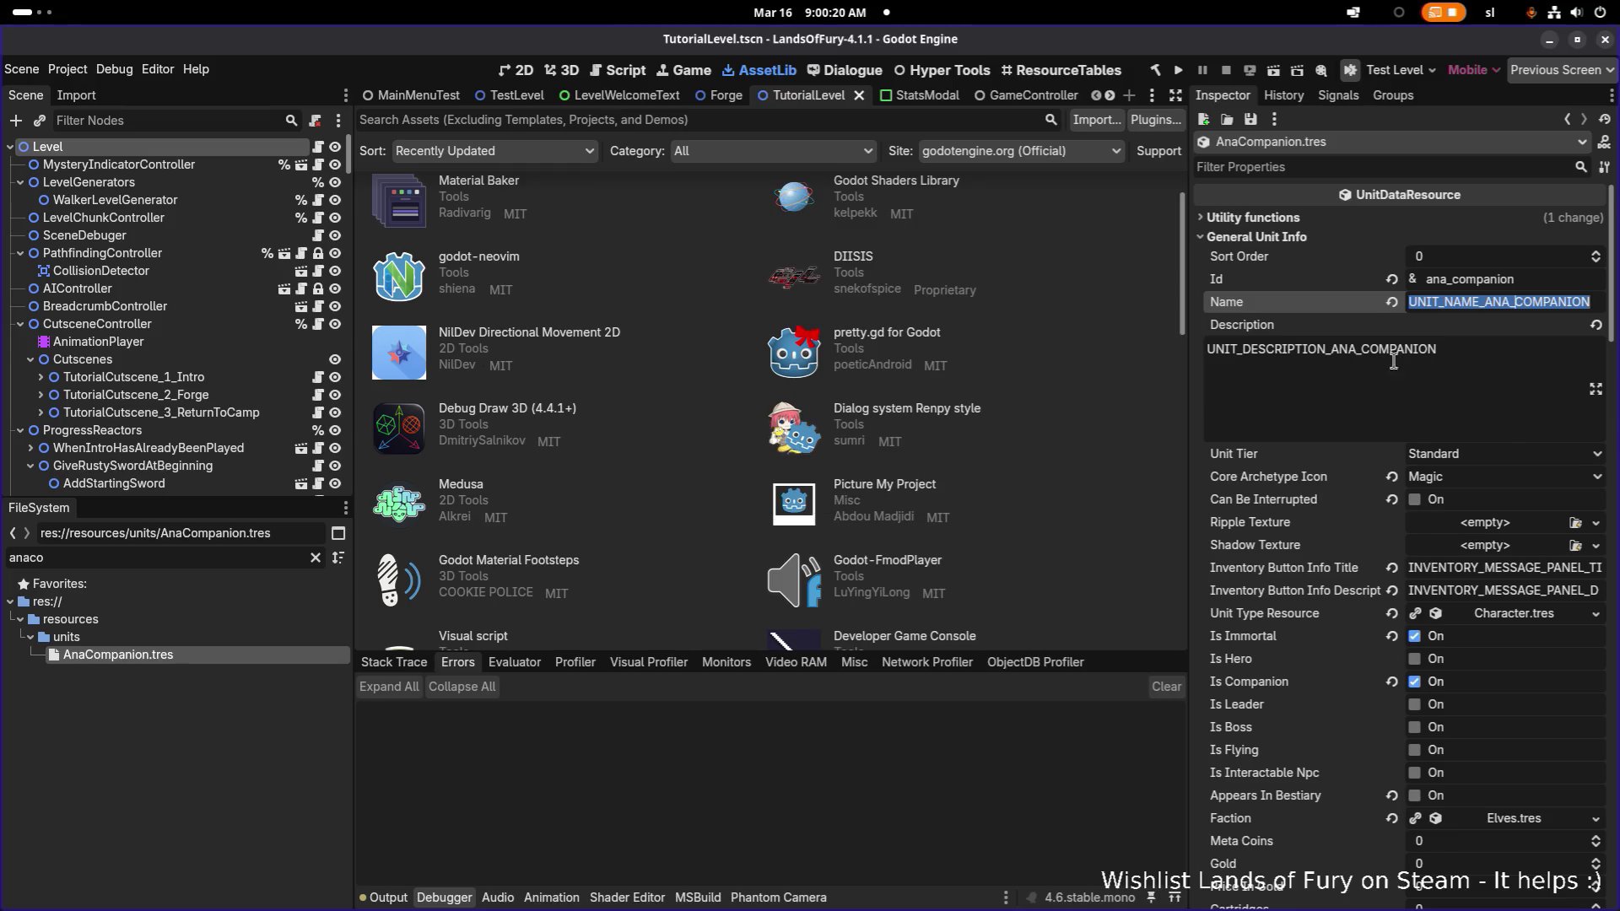
- Show AnaCompanion.tres's properties in the Inspector, then switch back to LibreOffice Calc
{"action": "scroll", "coordinate": [1394, 362], "scroll_direction": "down", "scroll_amount": 2}
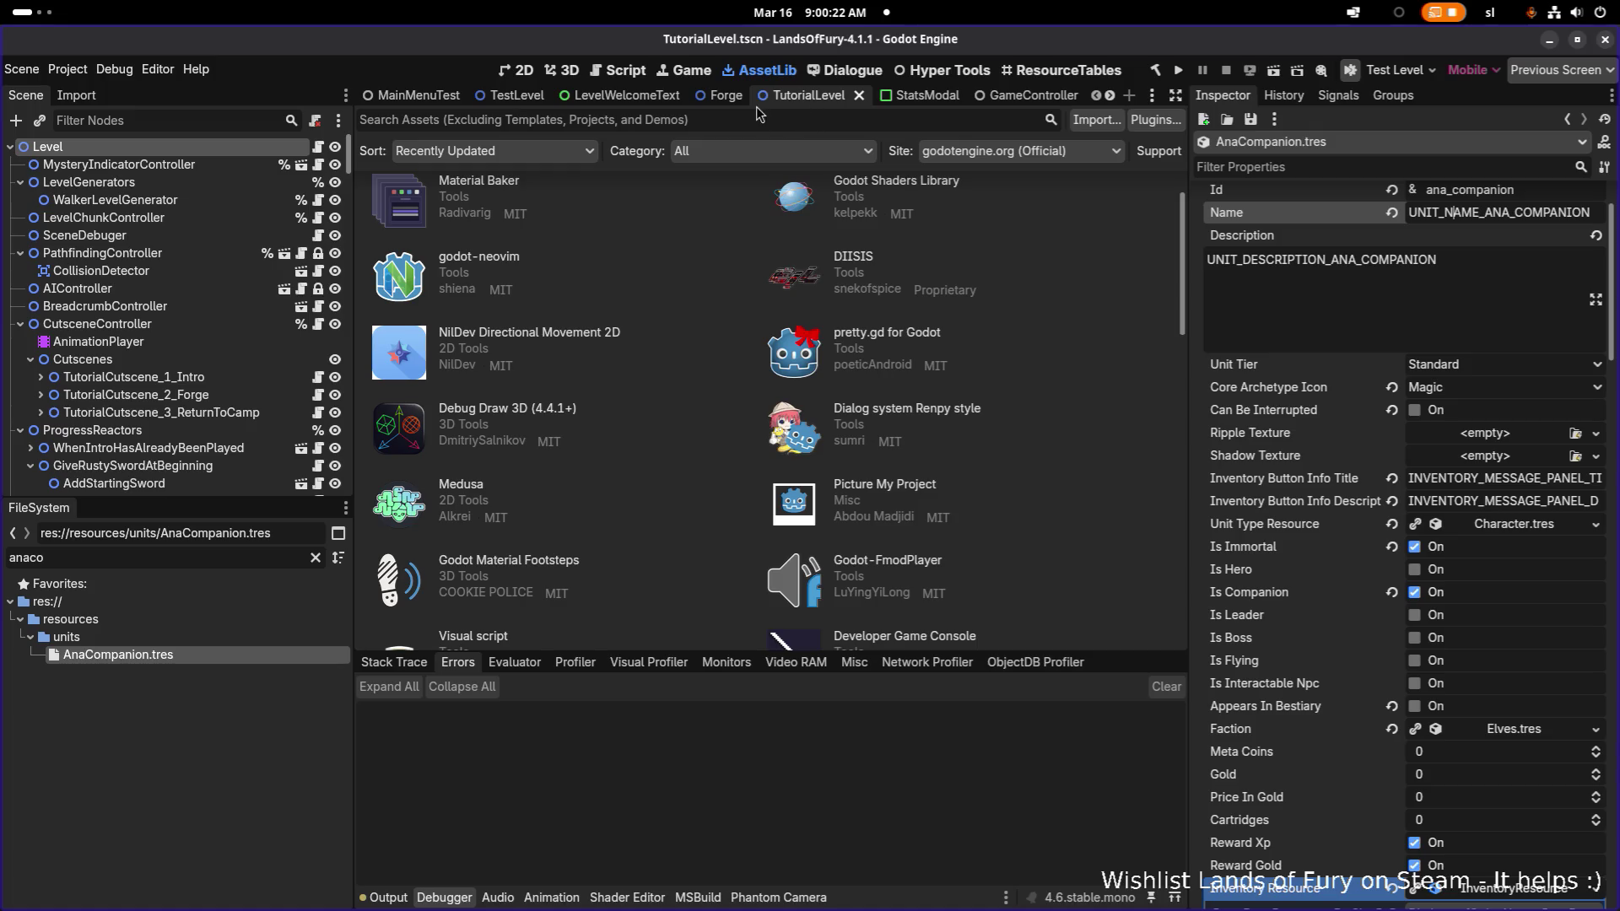
{"action": "left_click", "coordinate": [926, 95]}
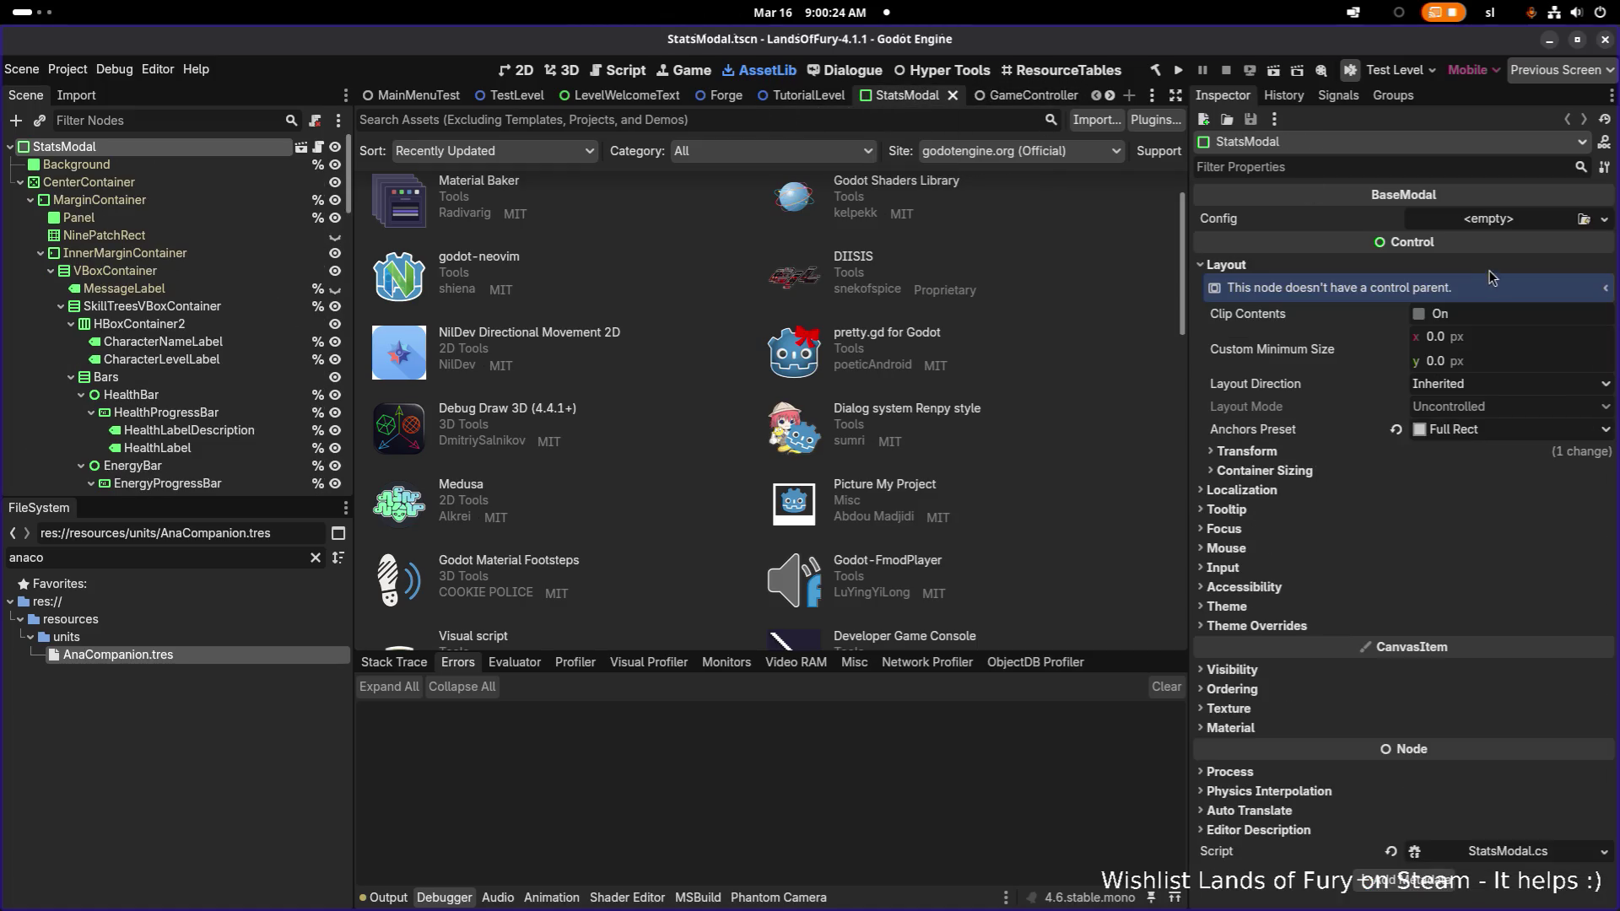
{"action": "left_click", "coordinate": [225, 656]}
{"action": "double_click", "coordinate": [1512, 216]}
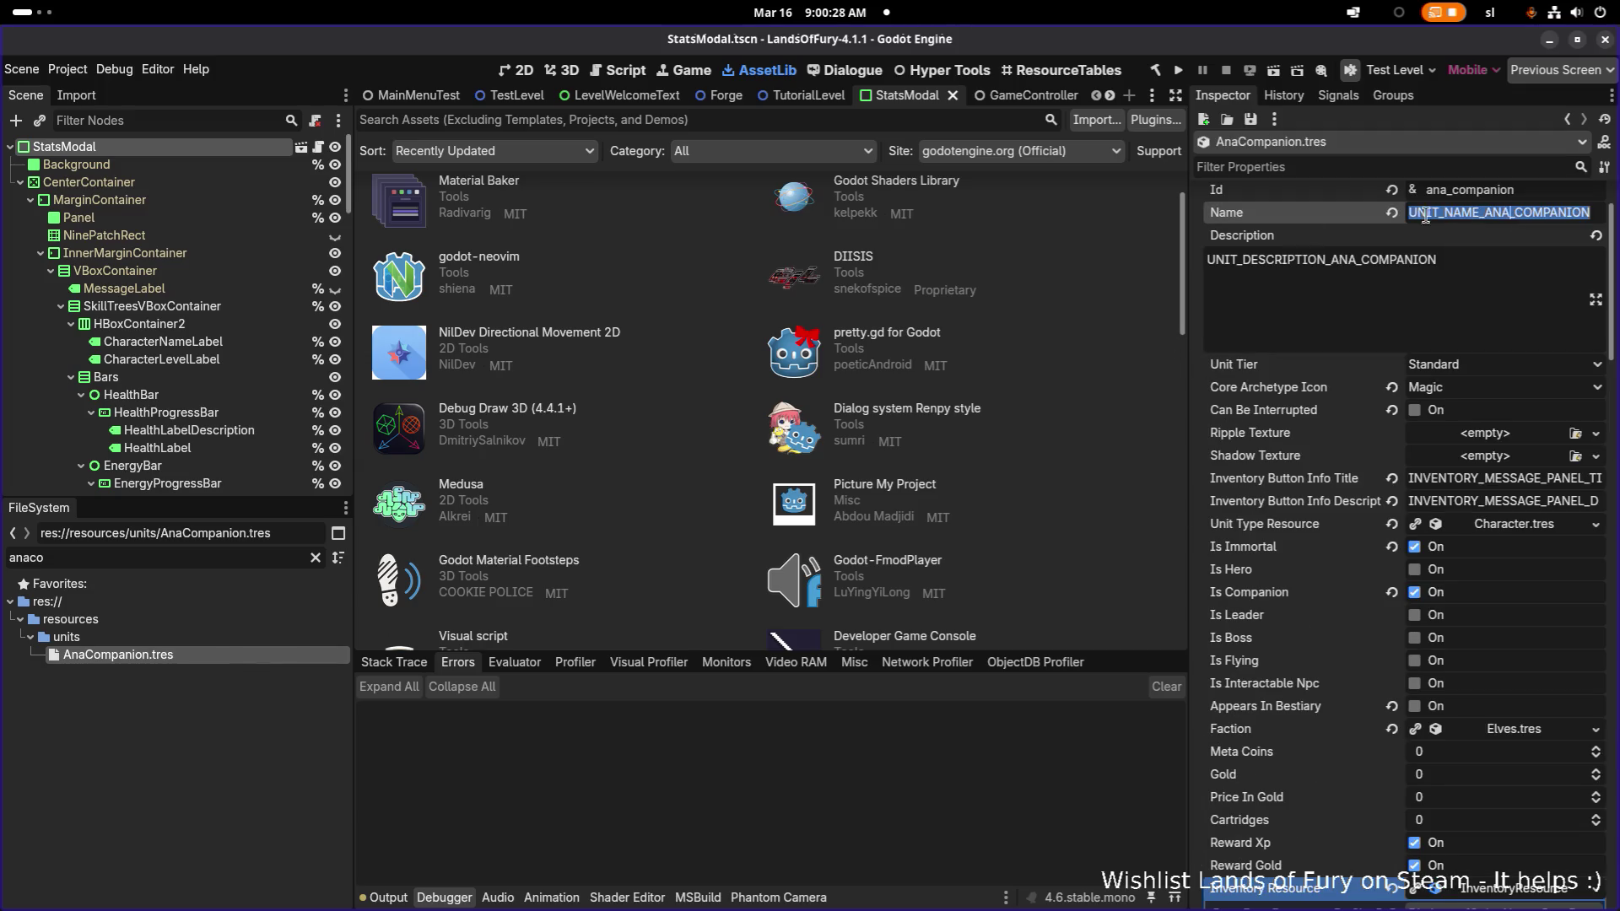
{"action": "key", "text": "alt+Tab"}
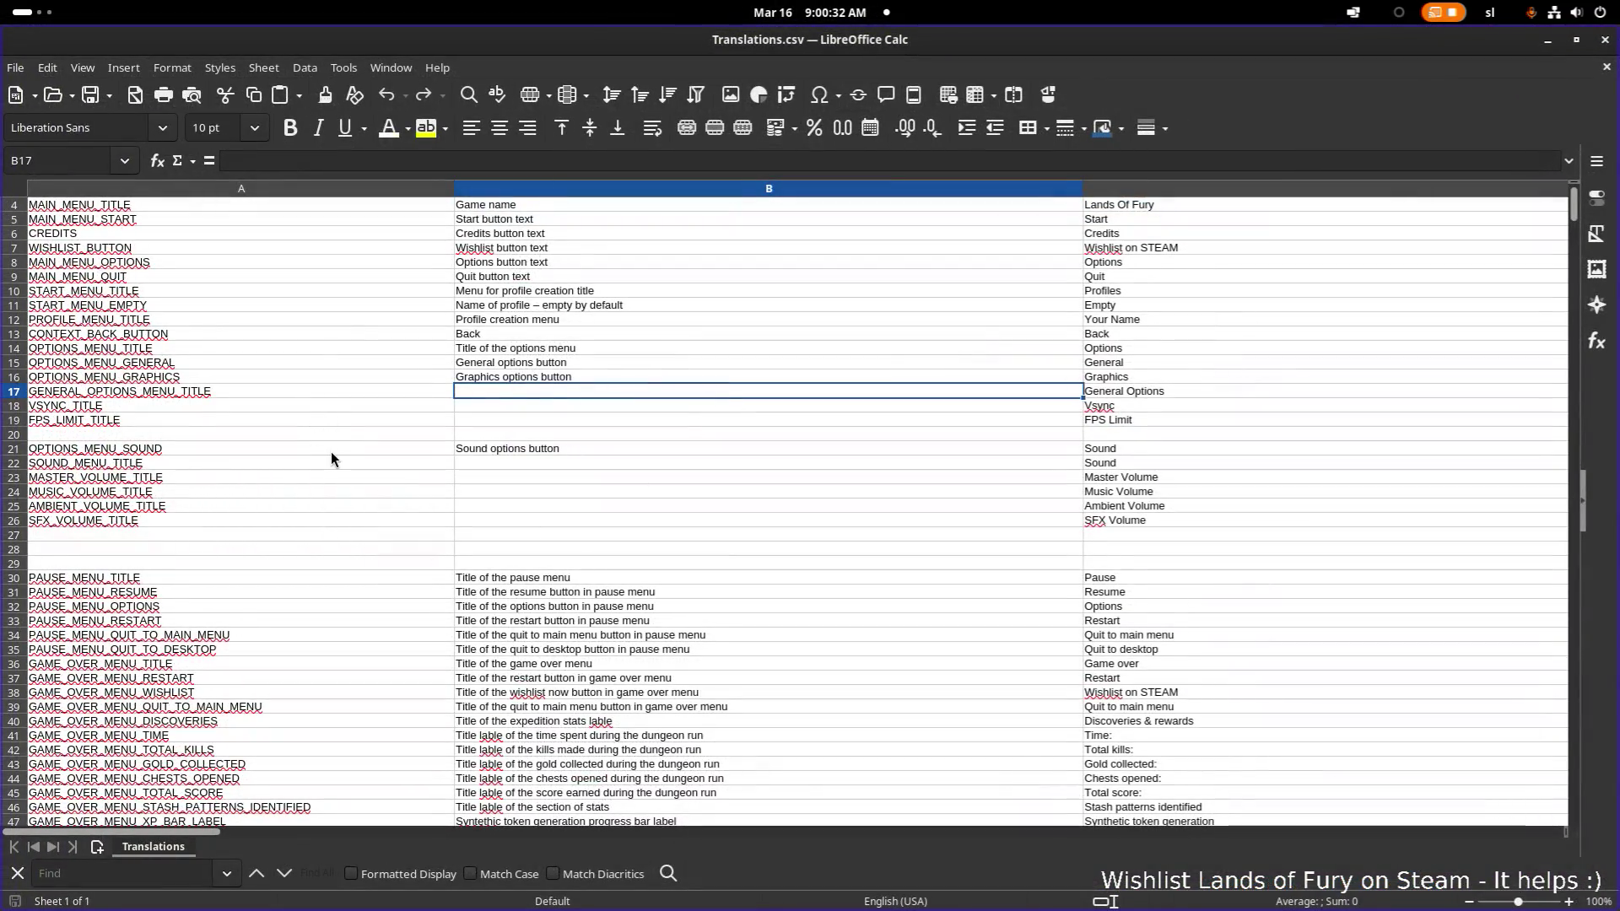
- Search the translations sheet for 'lilith_companion' using the Find toolbar
{"action": "left_click", "coordinate": [332, 454]}
{"action": "key", "text": "ctrl+f"}
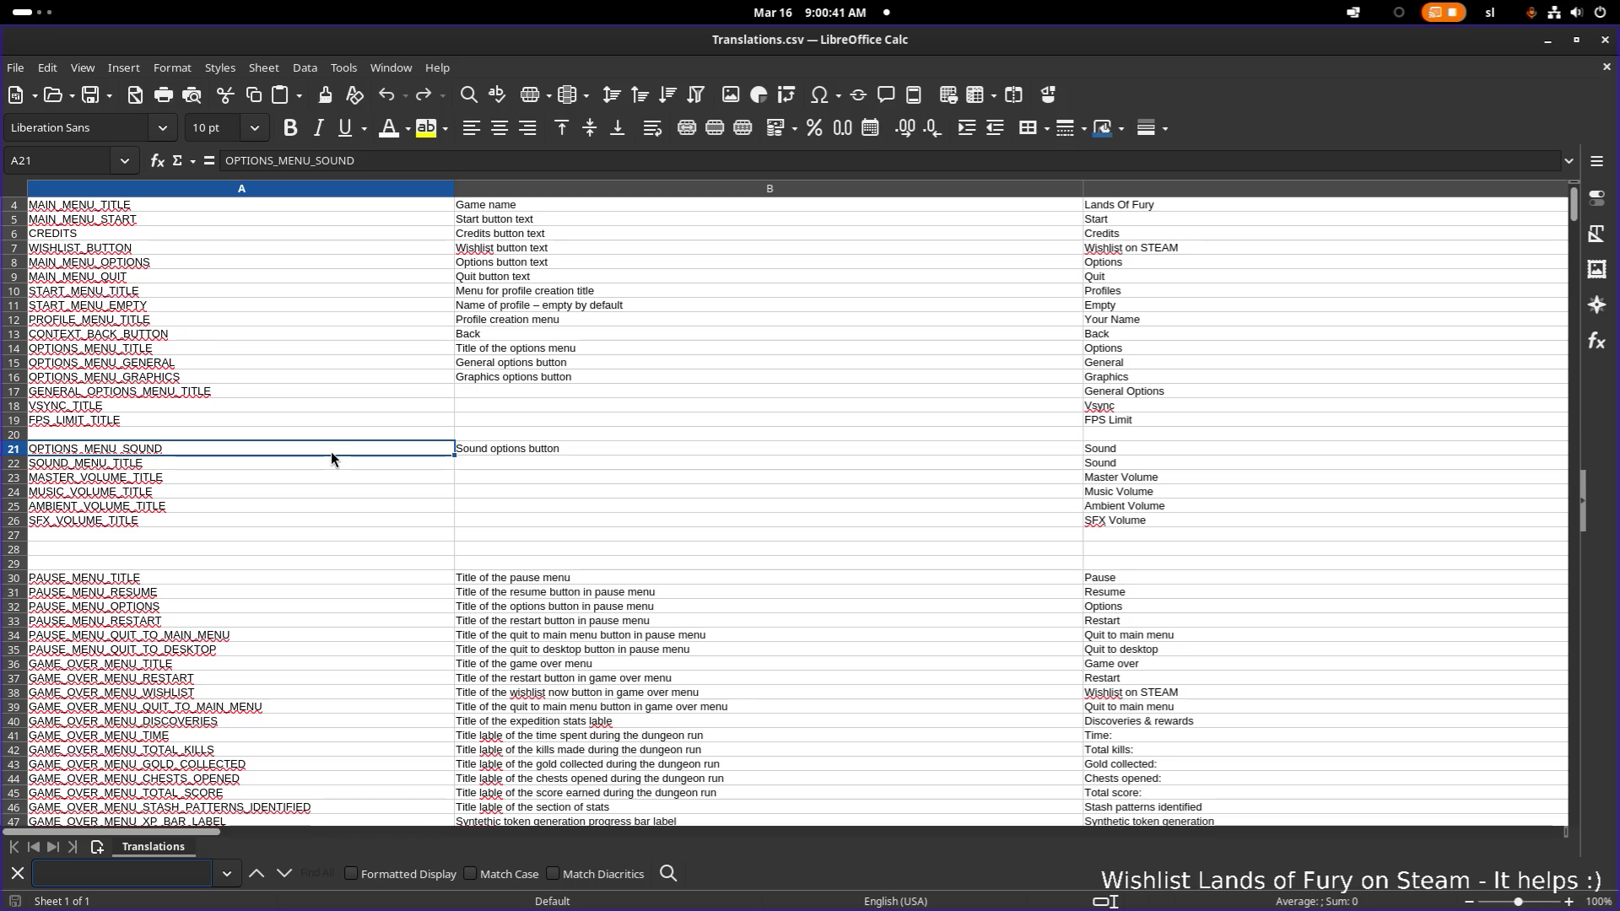
{"action": "type", "text": "lilith_co"}
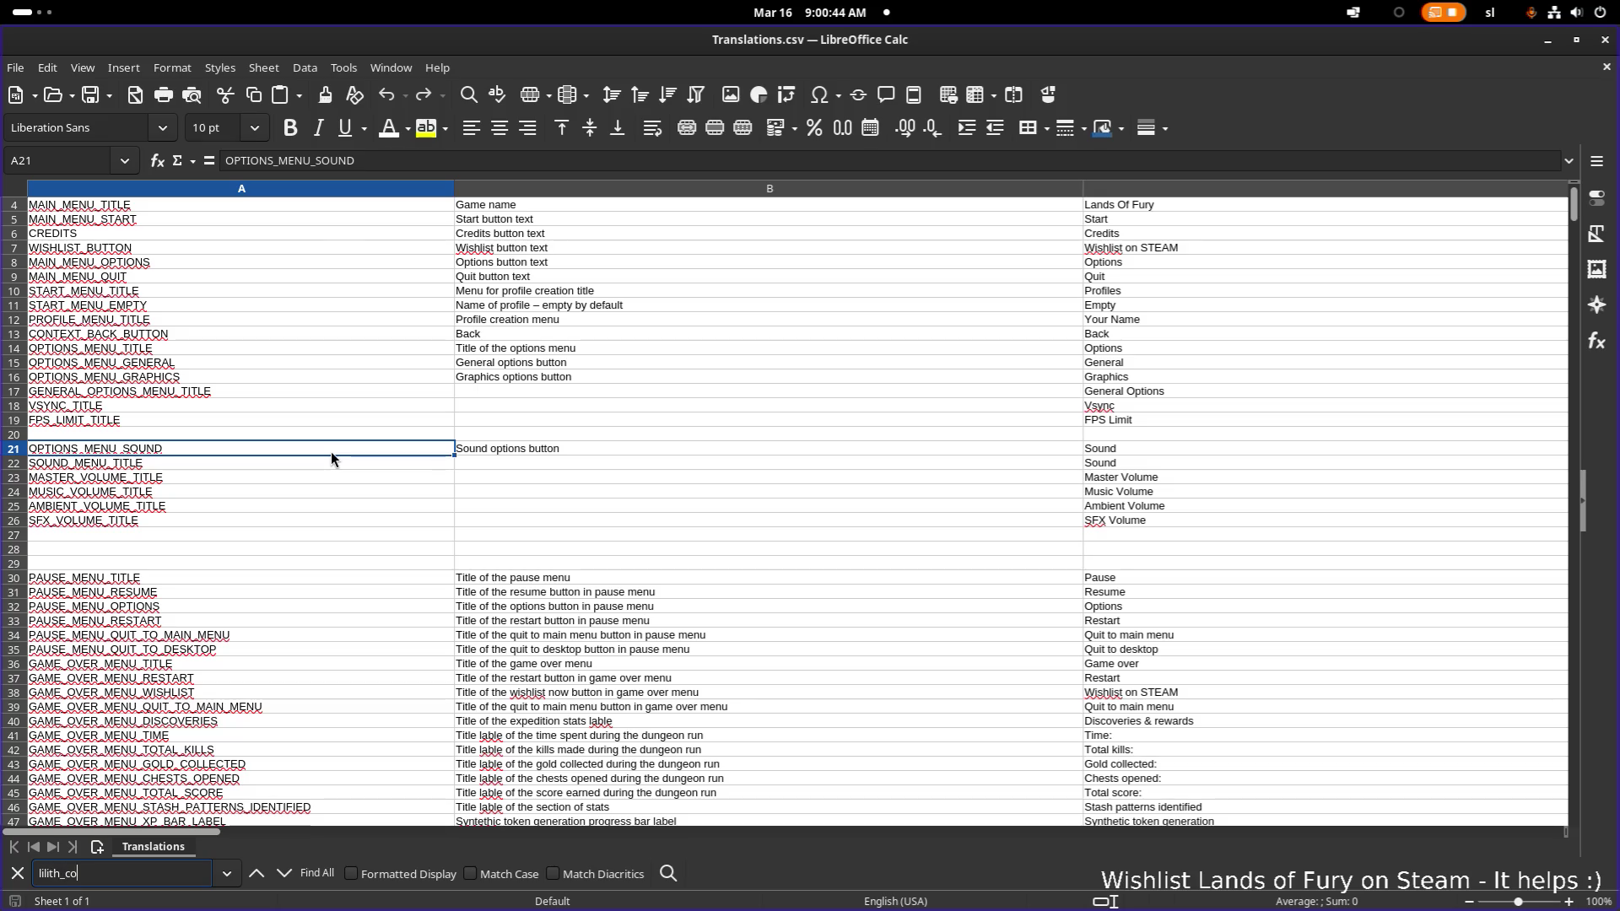
{"action": "type", "text": "mpanion"}
- Find the lilith_companion rows and insert four blank rows starting at row 525
{"action": "key", "text": "Return"}
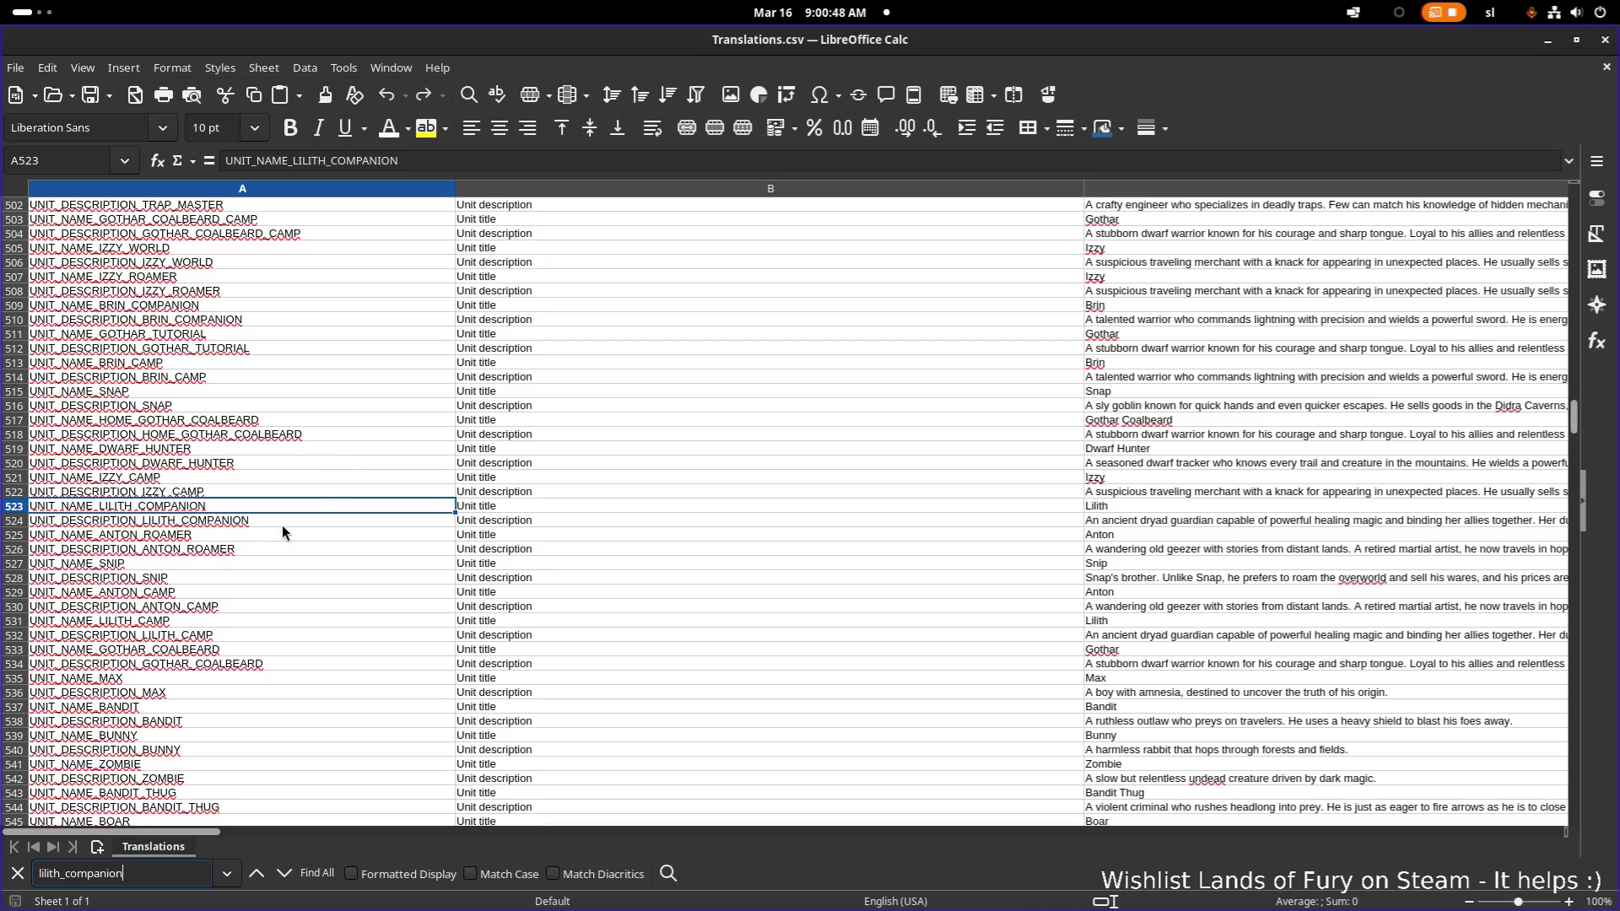
{"action": "key", "text": "Return"}
{"action": "right_click", "coordinate": [305, 523]}
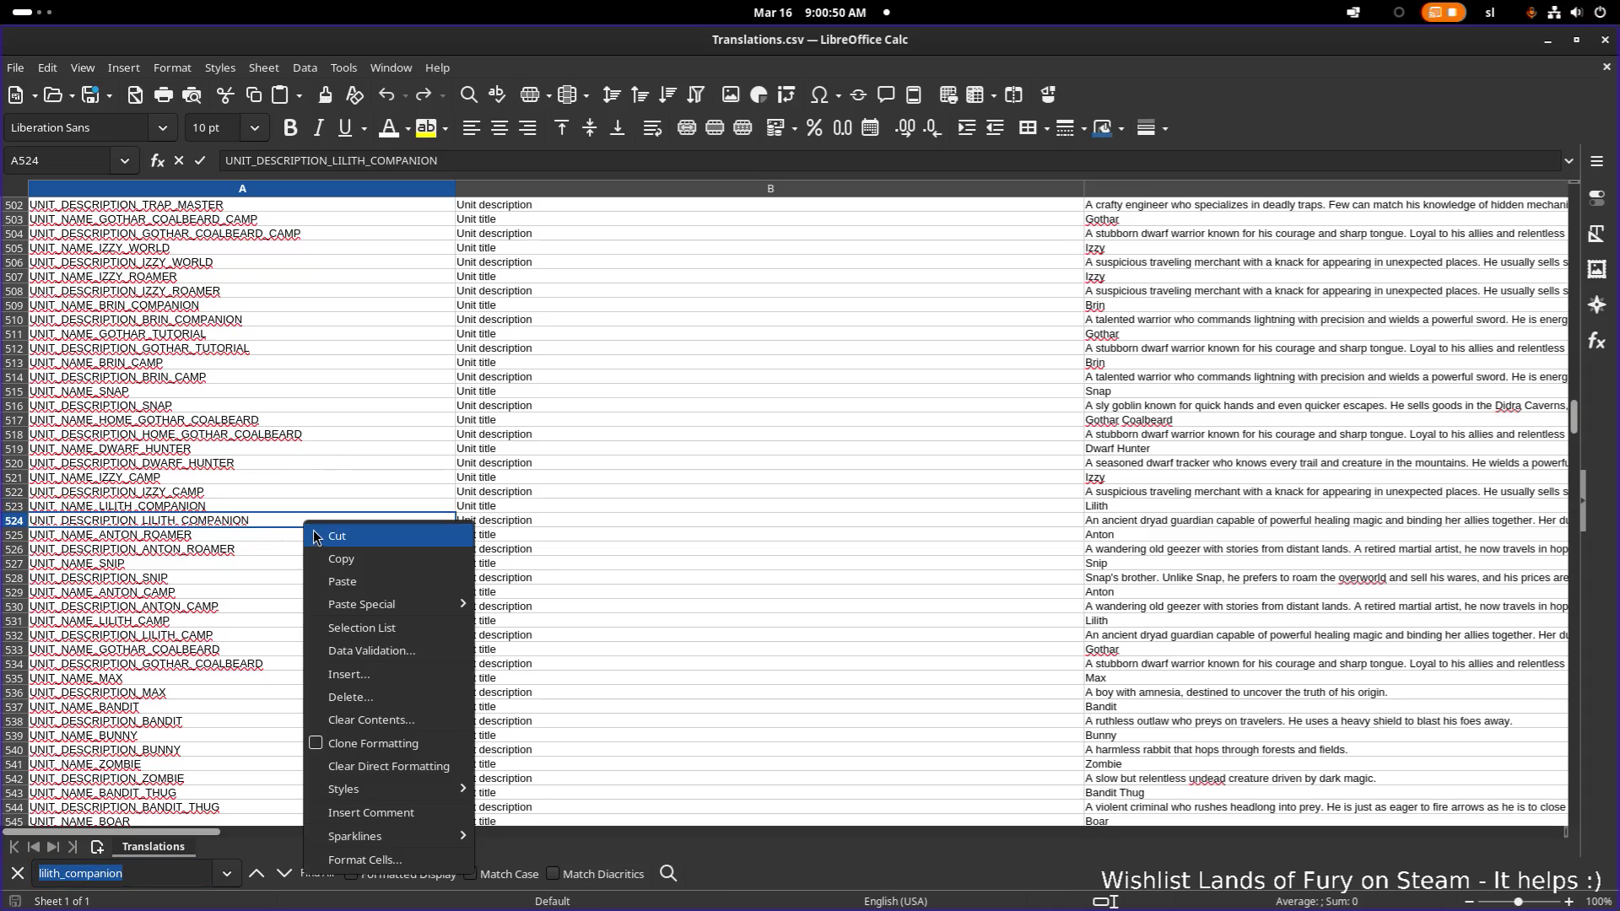
{"action": "left_click", "coordinate": [226, 536]}
{"action": "right_click", "coordinate": [225, 536]}
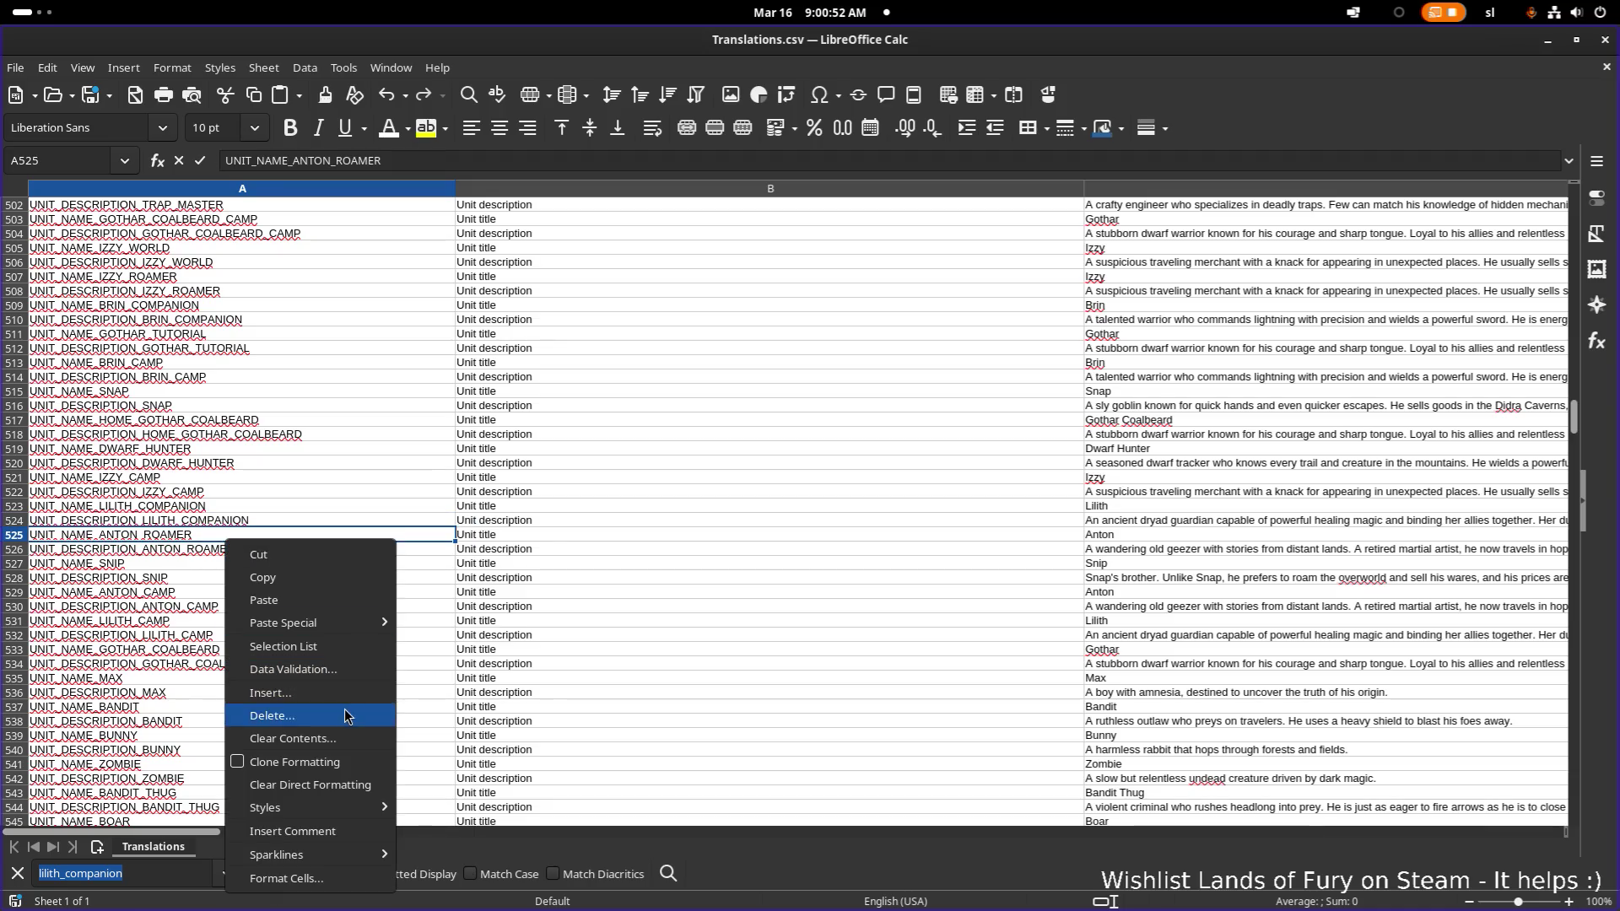
{"action": "left_click", "coordinate": [367, 693]}
{"action": "left_click", "coordinate": [766, 381]}
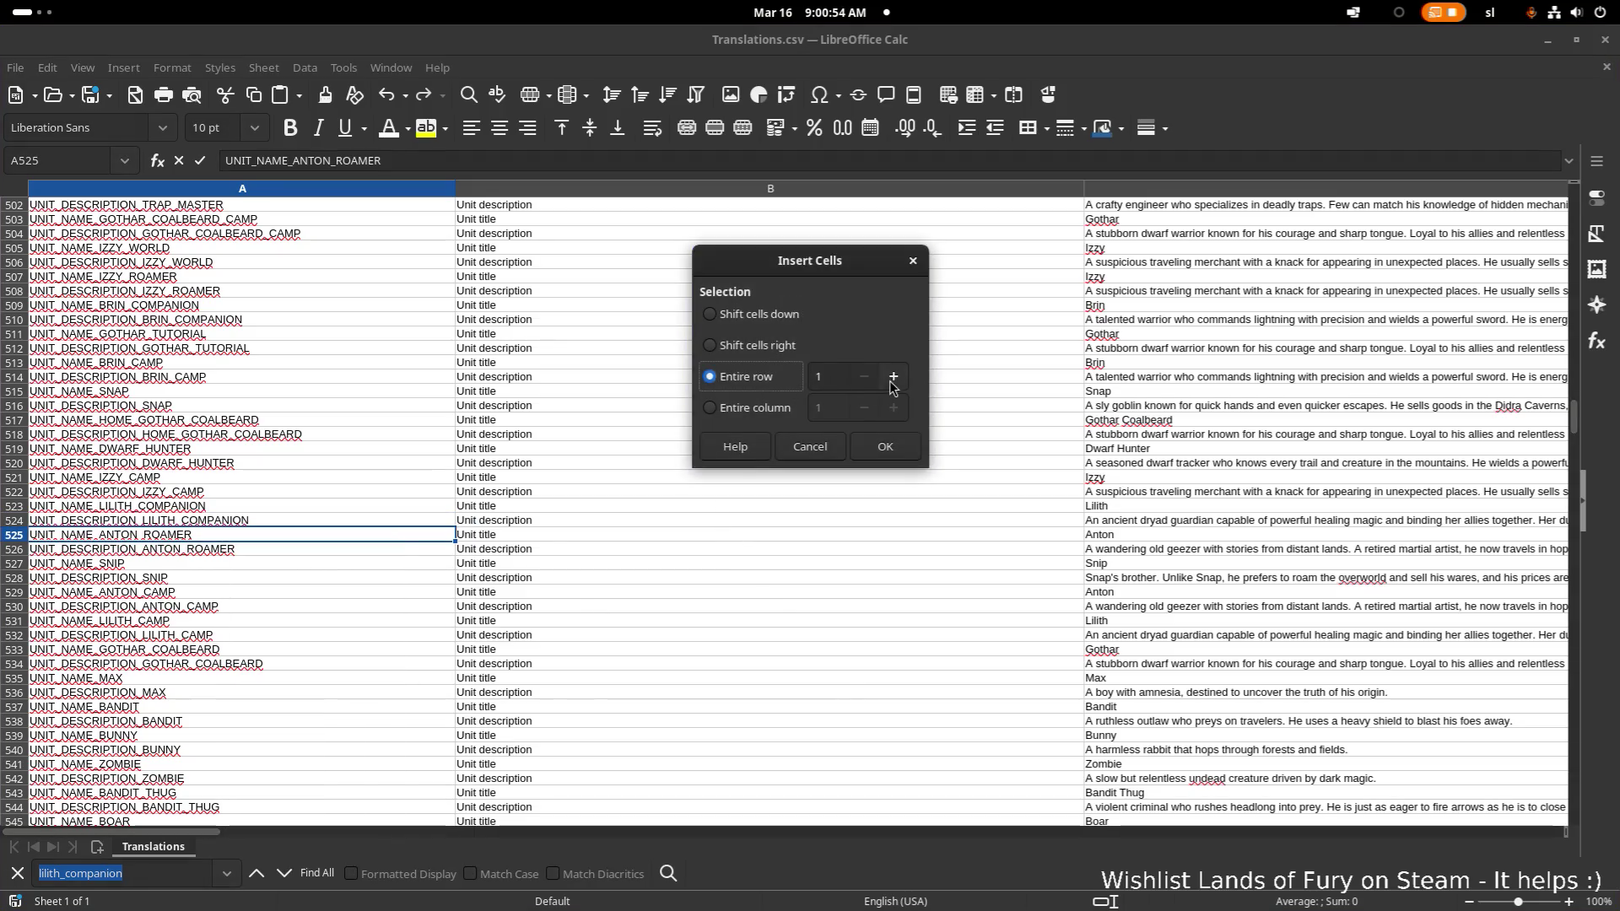
{"action": "left_click", "coordinate": [895, 377]}
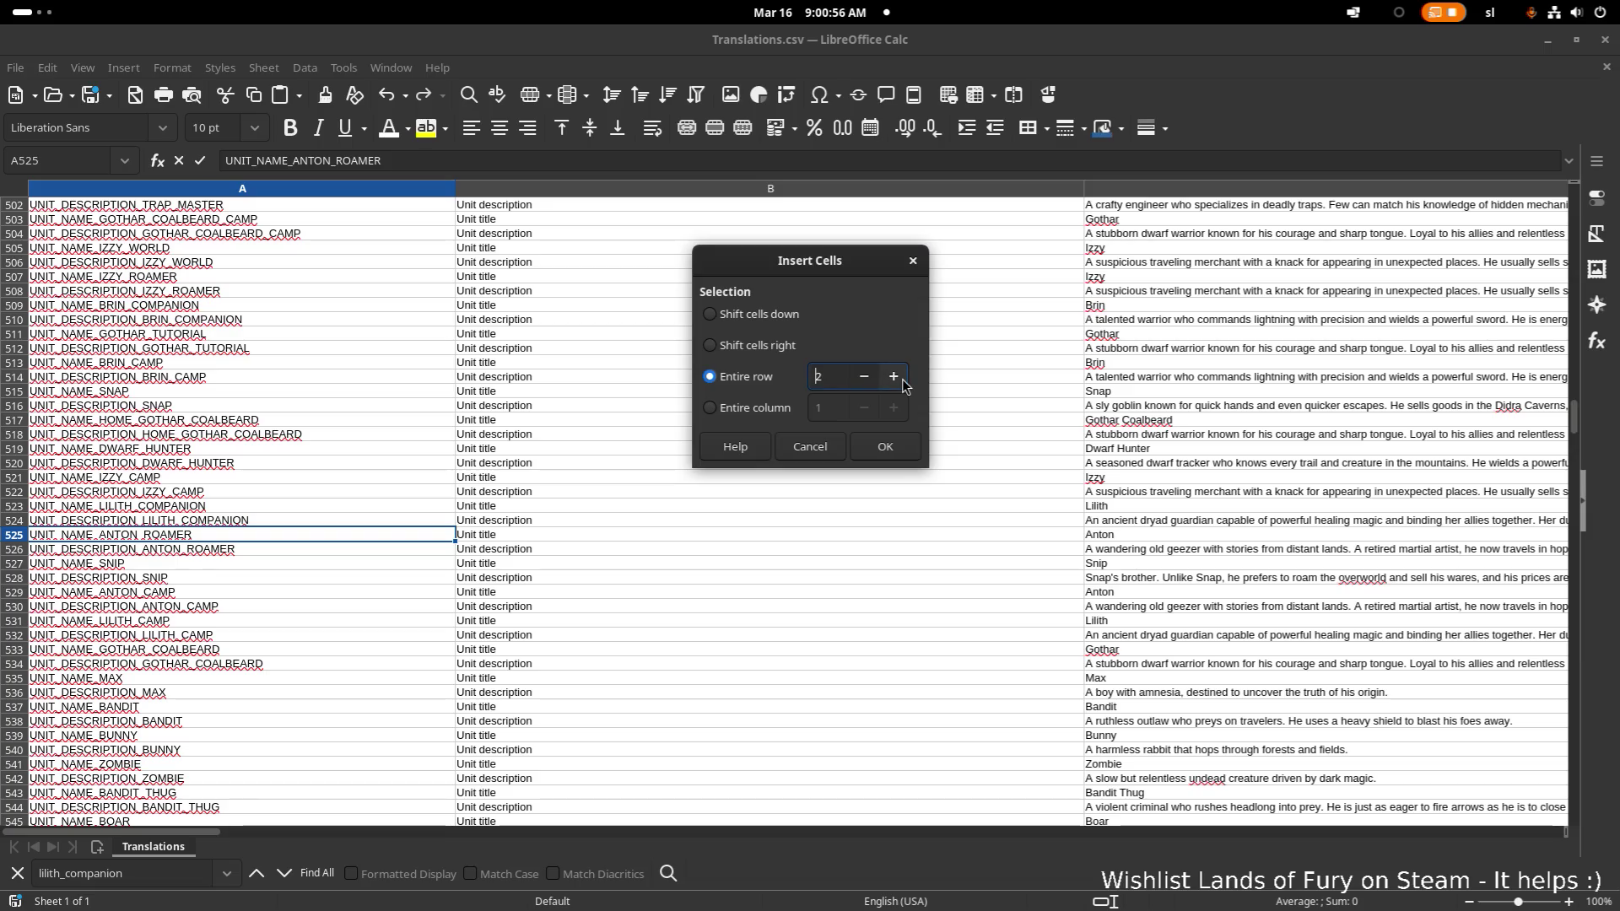
{"action": "left_click", "coordinate": [894, 377]}
{"action": "left_click", "coordinate": [894, 377]}
{"action": "left_click", "coordinate": [896, 451]}
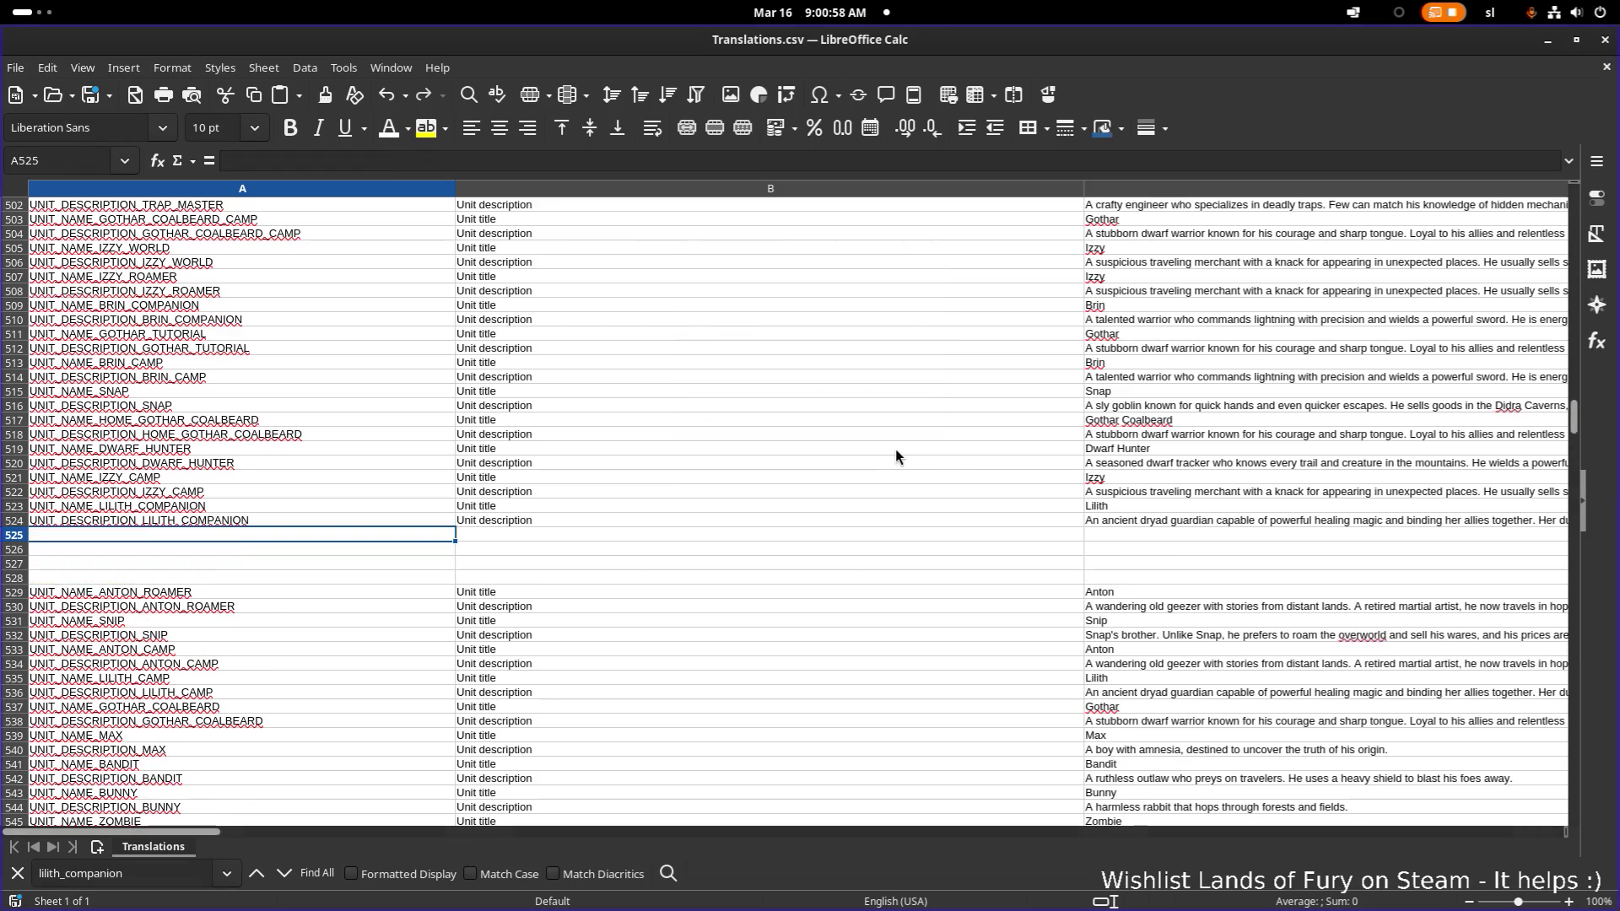
- Copy the Lilith name and description keys from A523:A524 into A525:A526
{"action": "left_click", "coordinate": [392, 579]}
{"action": "left_click", "coordinate": [391, 538]}
{"action": "left_click", "coordinate": [302, 509]}
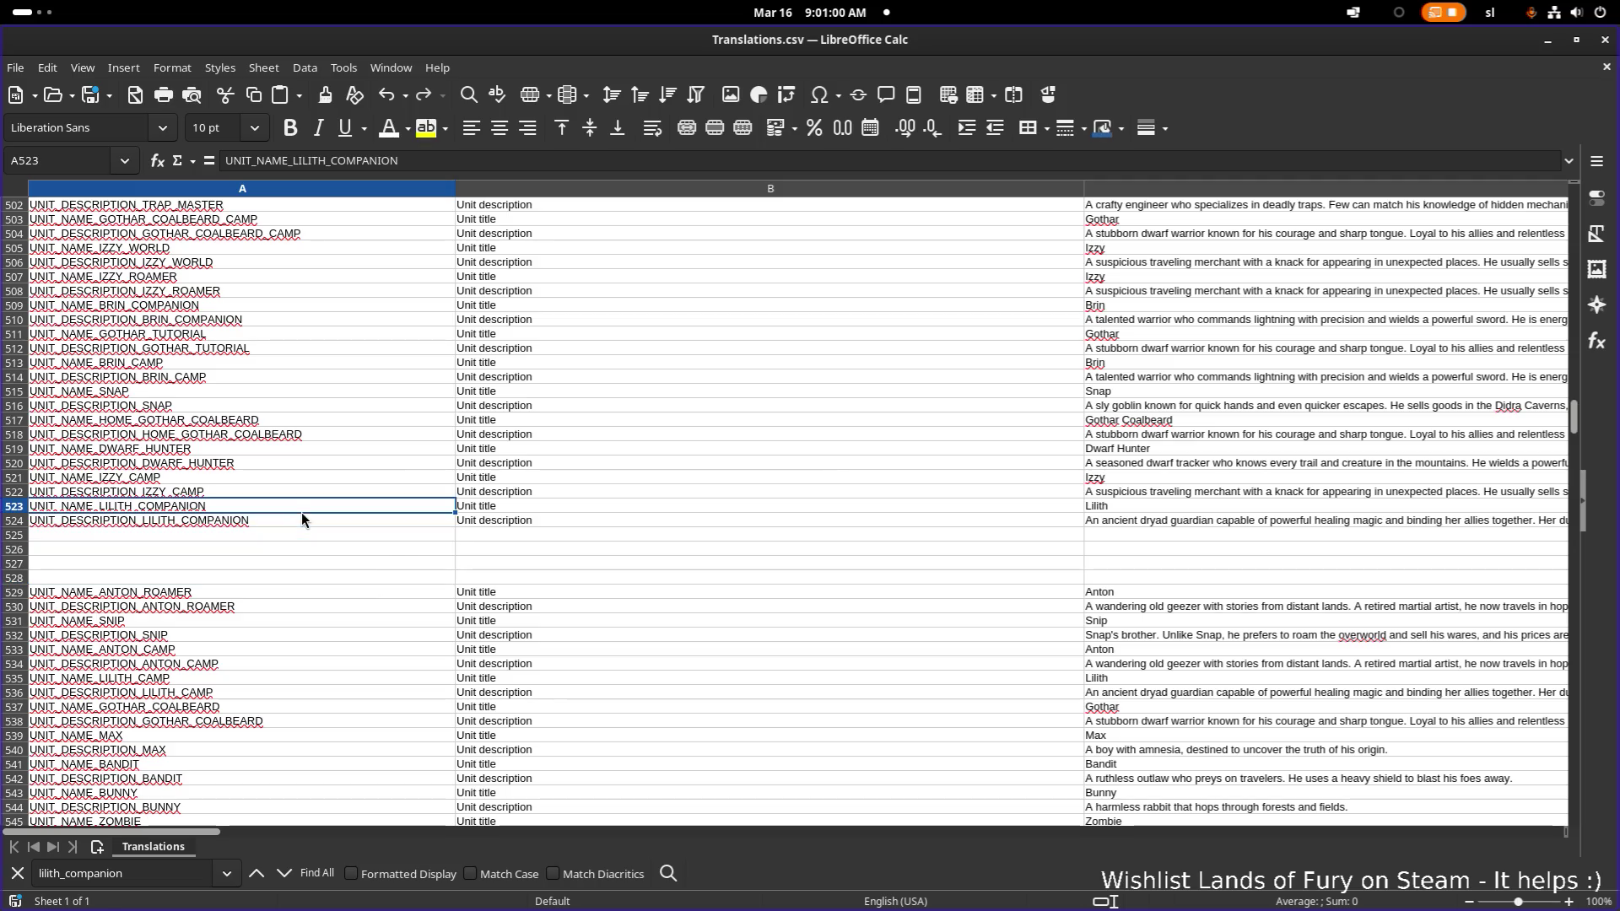
{"action": "left_click", "coordinate": [302, 516]}
{"action": "left_click", "coordinate": [320, 491]}
{"action": "left_click", "coordinate": [319, 506]}
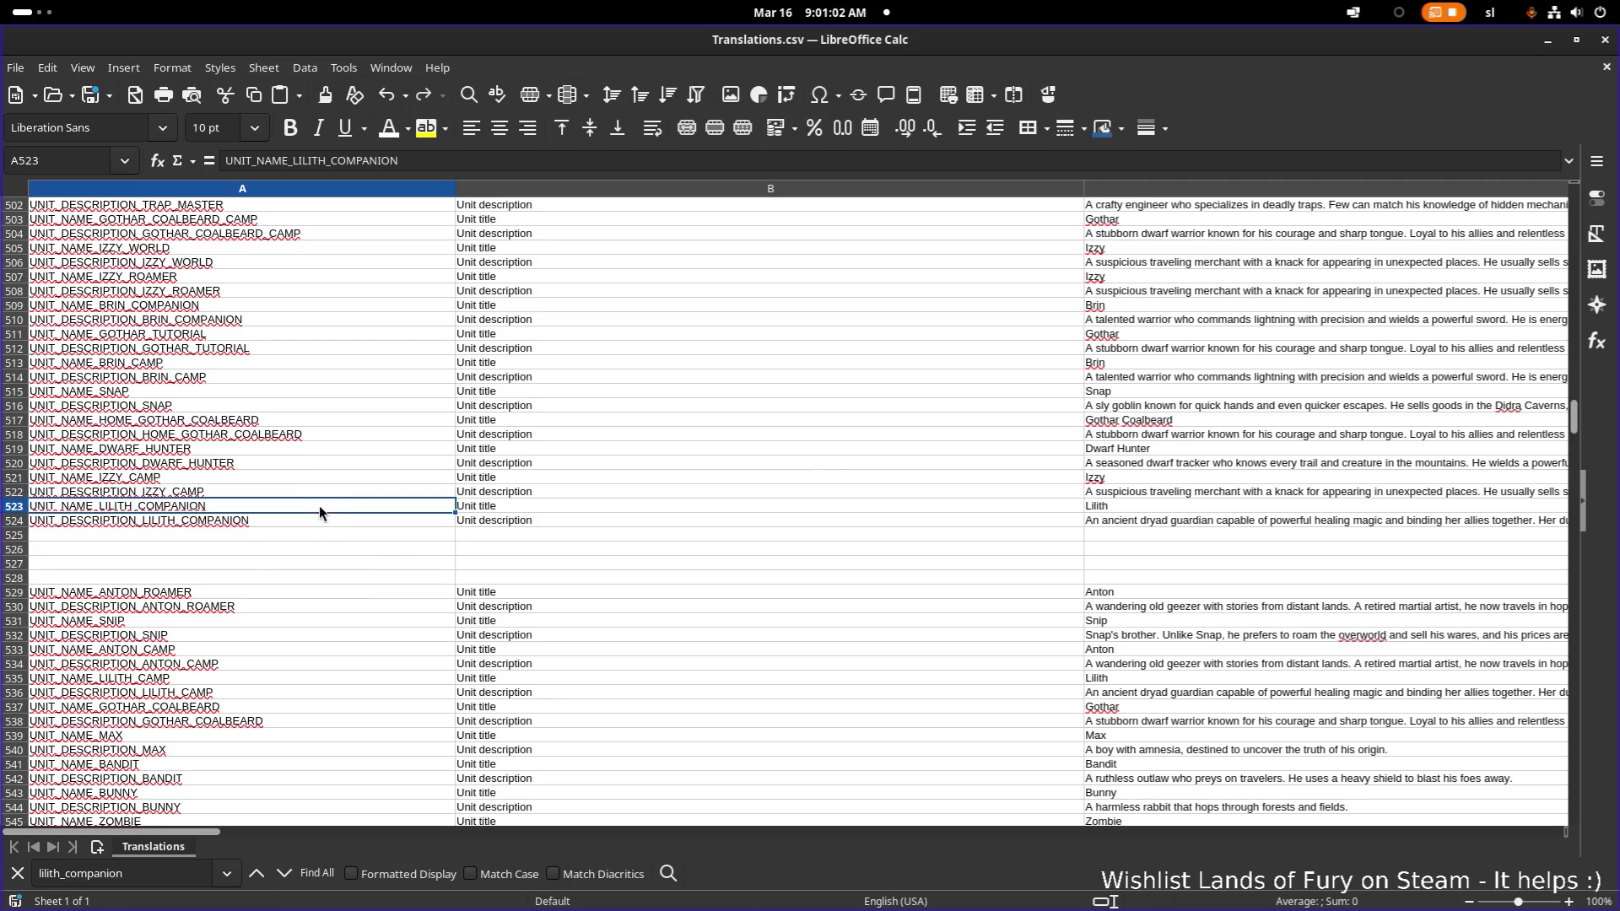
{"action": "left_click_drag", "start_coordinate": [319, 505], "coordinate": [316, 523]}
{"action": "key", "text": "ctrl+c"}
{"action": "left_click", "coordinate": [309, 534]}
{"action": "key", "text": "ctrl+v"}
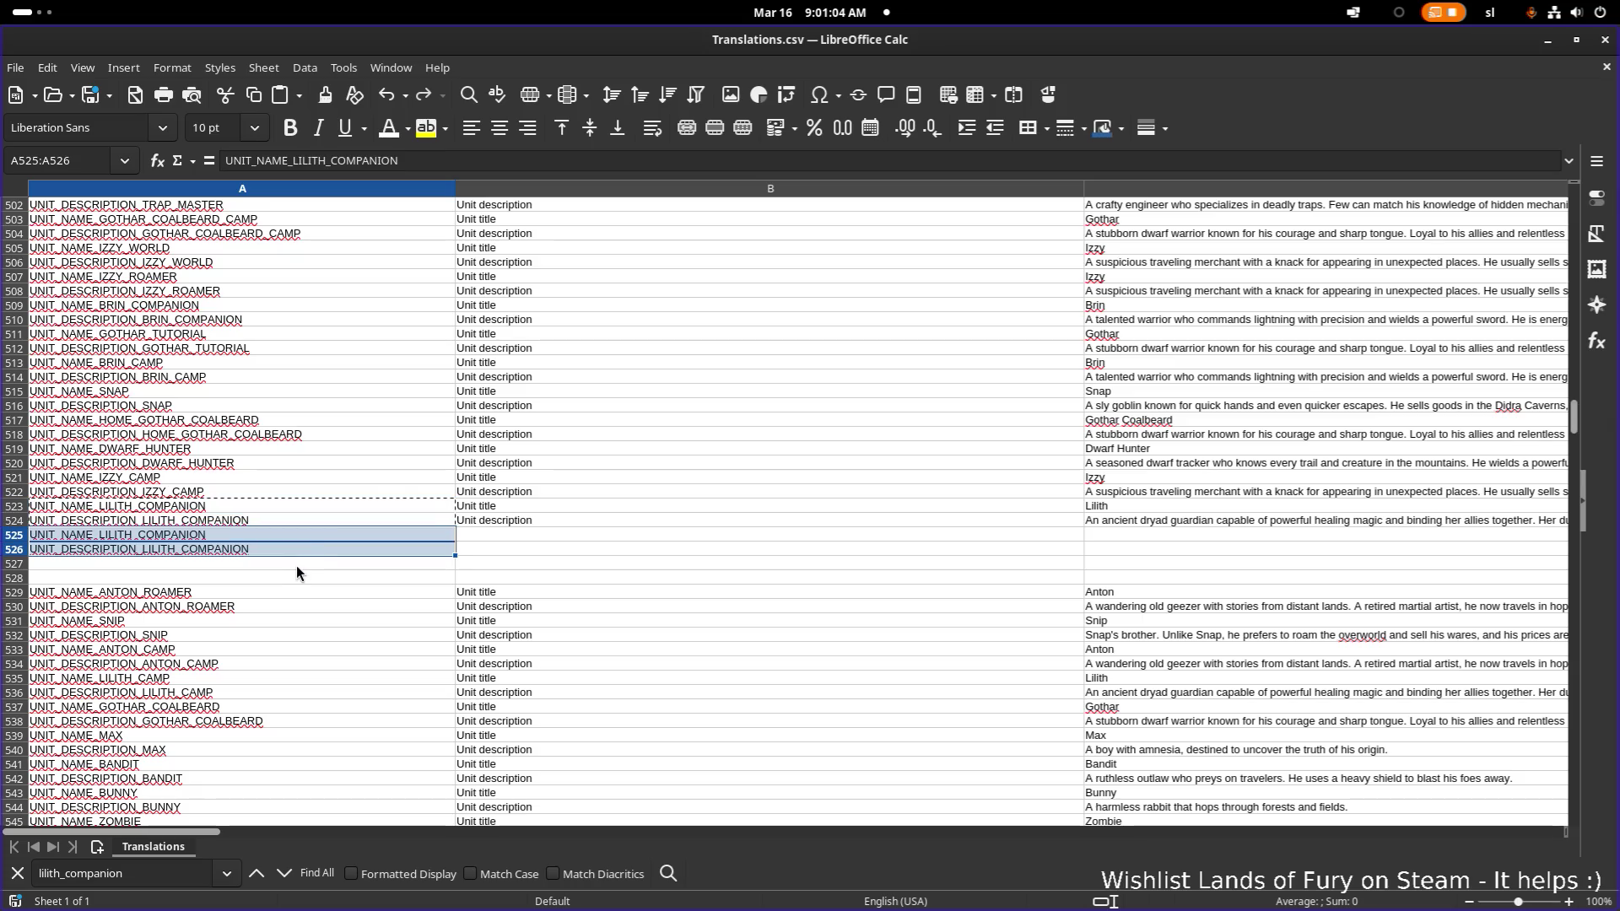
- Rename the key in A525 to UNIT_NAME_ANA_COMPANION
{"action": "left_click", "coordinate": [127, 540]}
{"action": "double_click", "coordinate": [105, 535]}
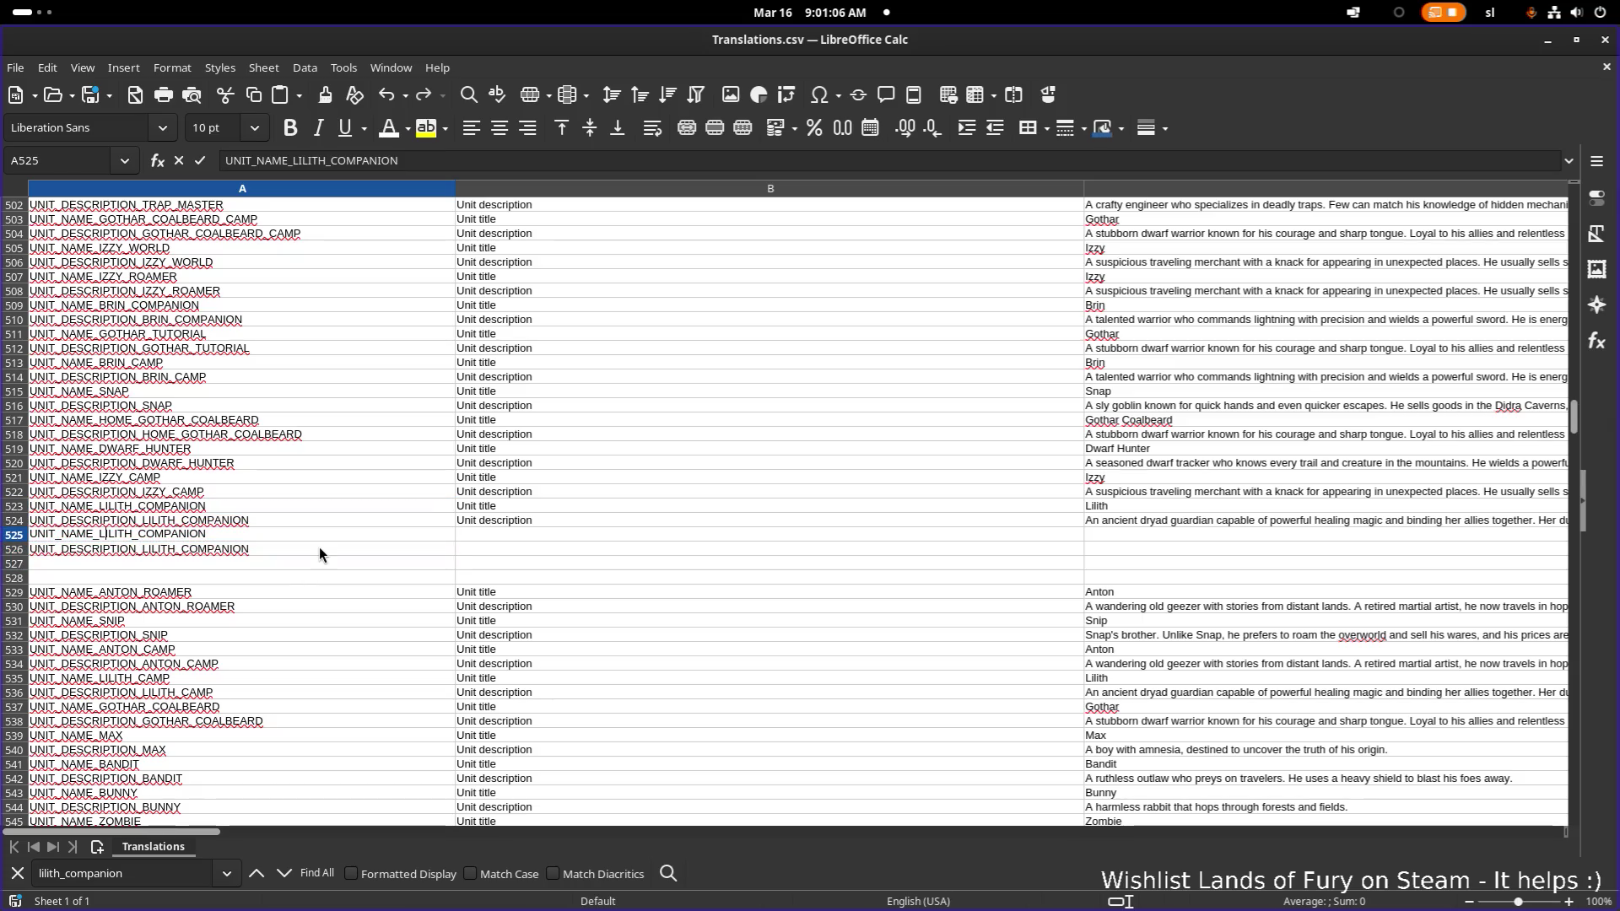
{"action": "key", "text": "BackSpace"}
{"action": "key", "text": "Delete"}
{"action": "key", "text": "Delete"}
{"action": "key", "text": "Delete"}
{"action": "type", "text": "ANA"}
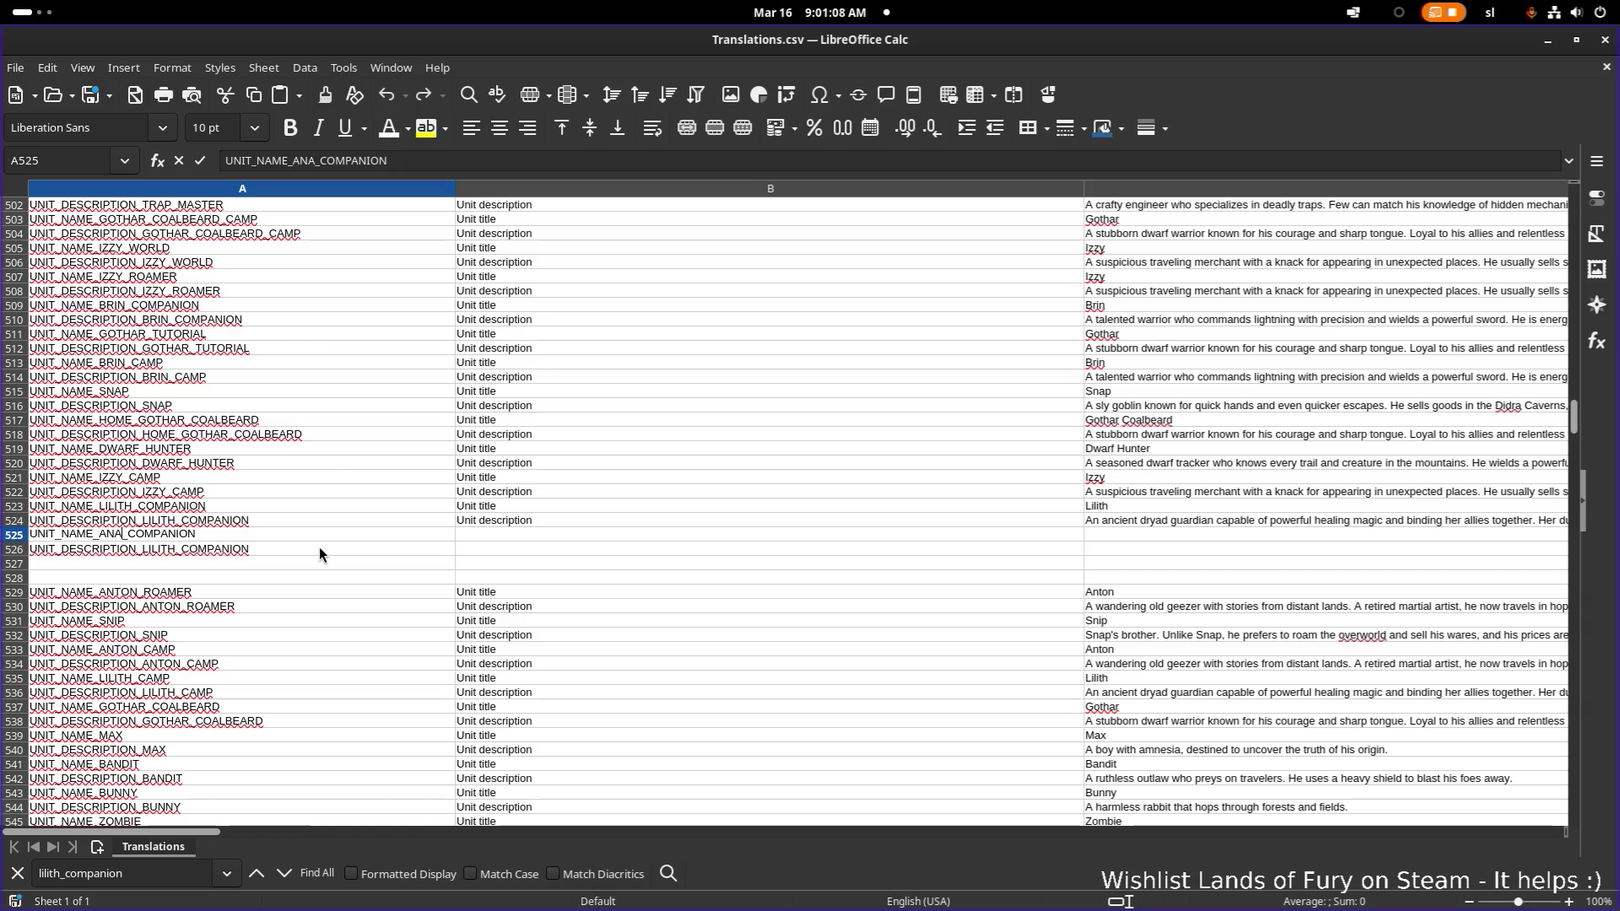
{"action": "key", "text": "Return"}
- Rename the key in A526 to UNIT_DESCRIPTION_ANA_COMPANION
{"action": "key", "text": "F2"}
{"action": "key", "text": "Left"}
{"action": "key", "text": "Left"}
{"action": "key", "text": "Left"}
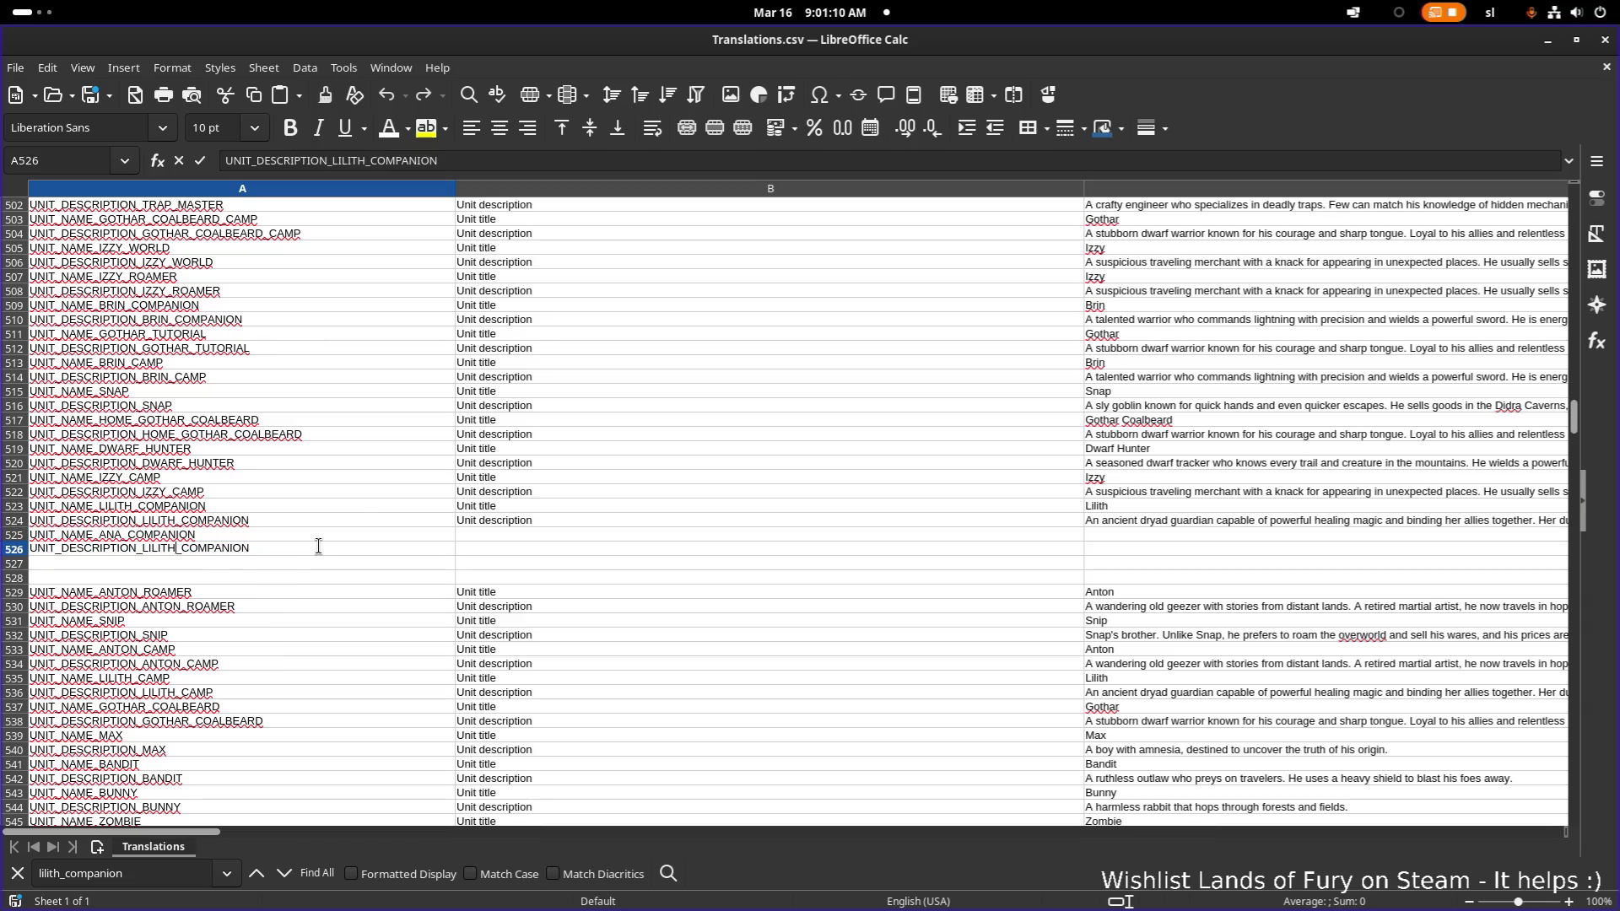
{"action": "key", "text": "BackSpace"}
{"action": "key", "text": "BackSpace"}
{"action": "key", "text": "BackSpace"}
{"action": "type", "text": "ANA"}
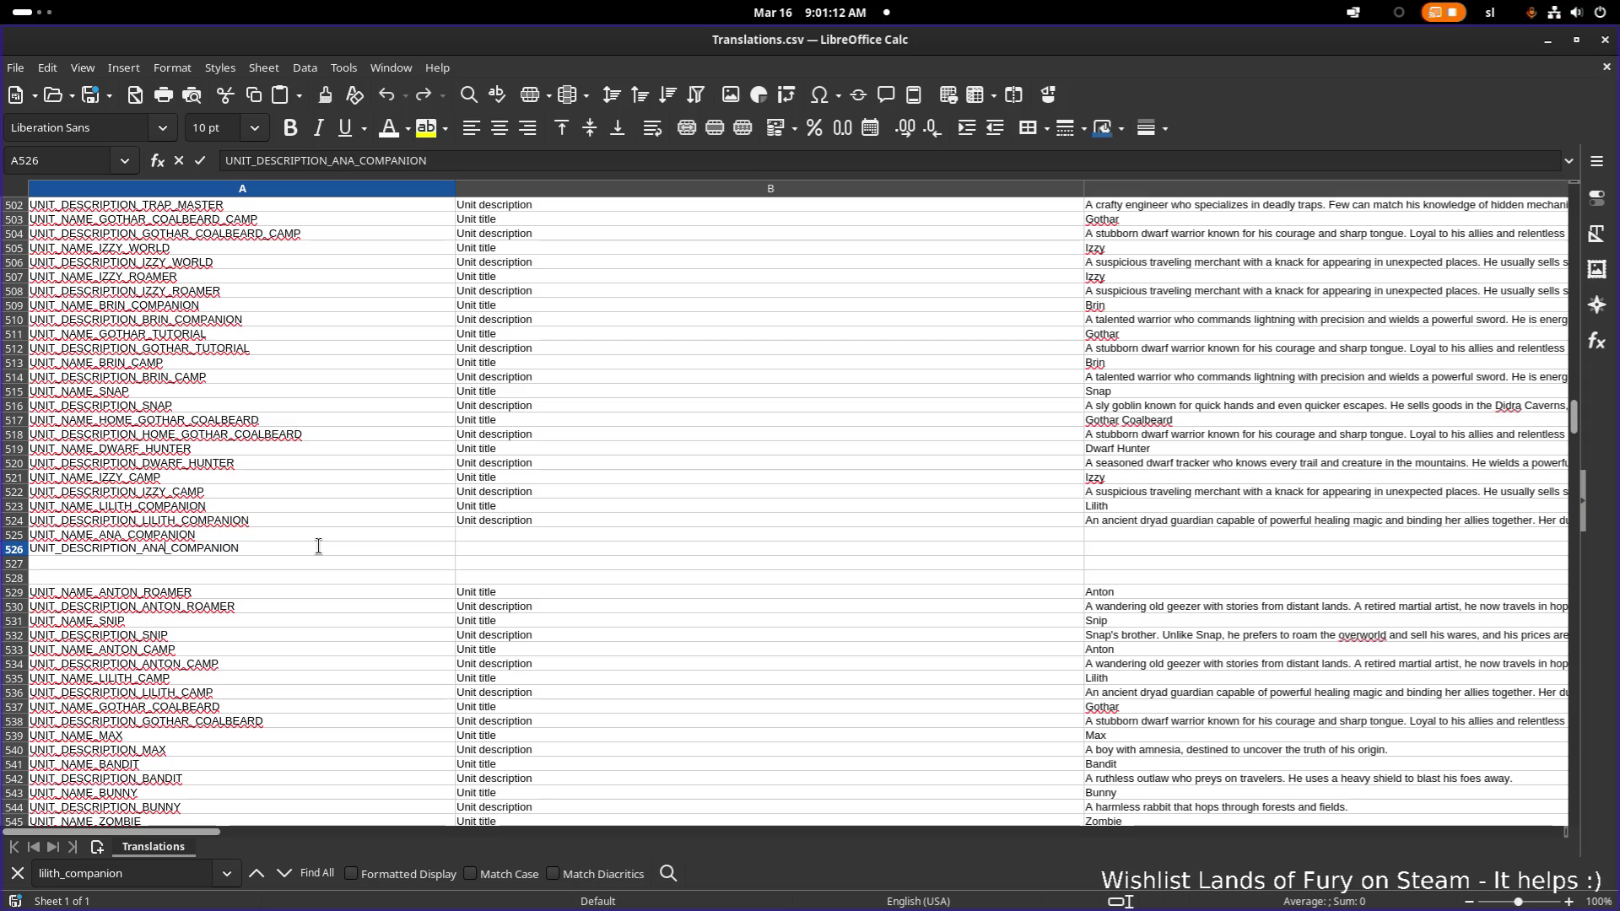
{"action": "key", "text": "Return"}
{"action": "left_click_drag", "start_coordinate": [496, 506], "coordinate": [513, 519]}
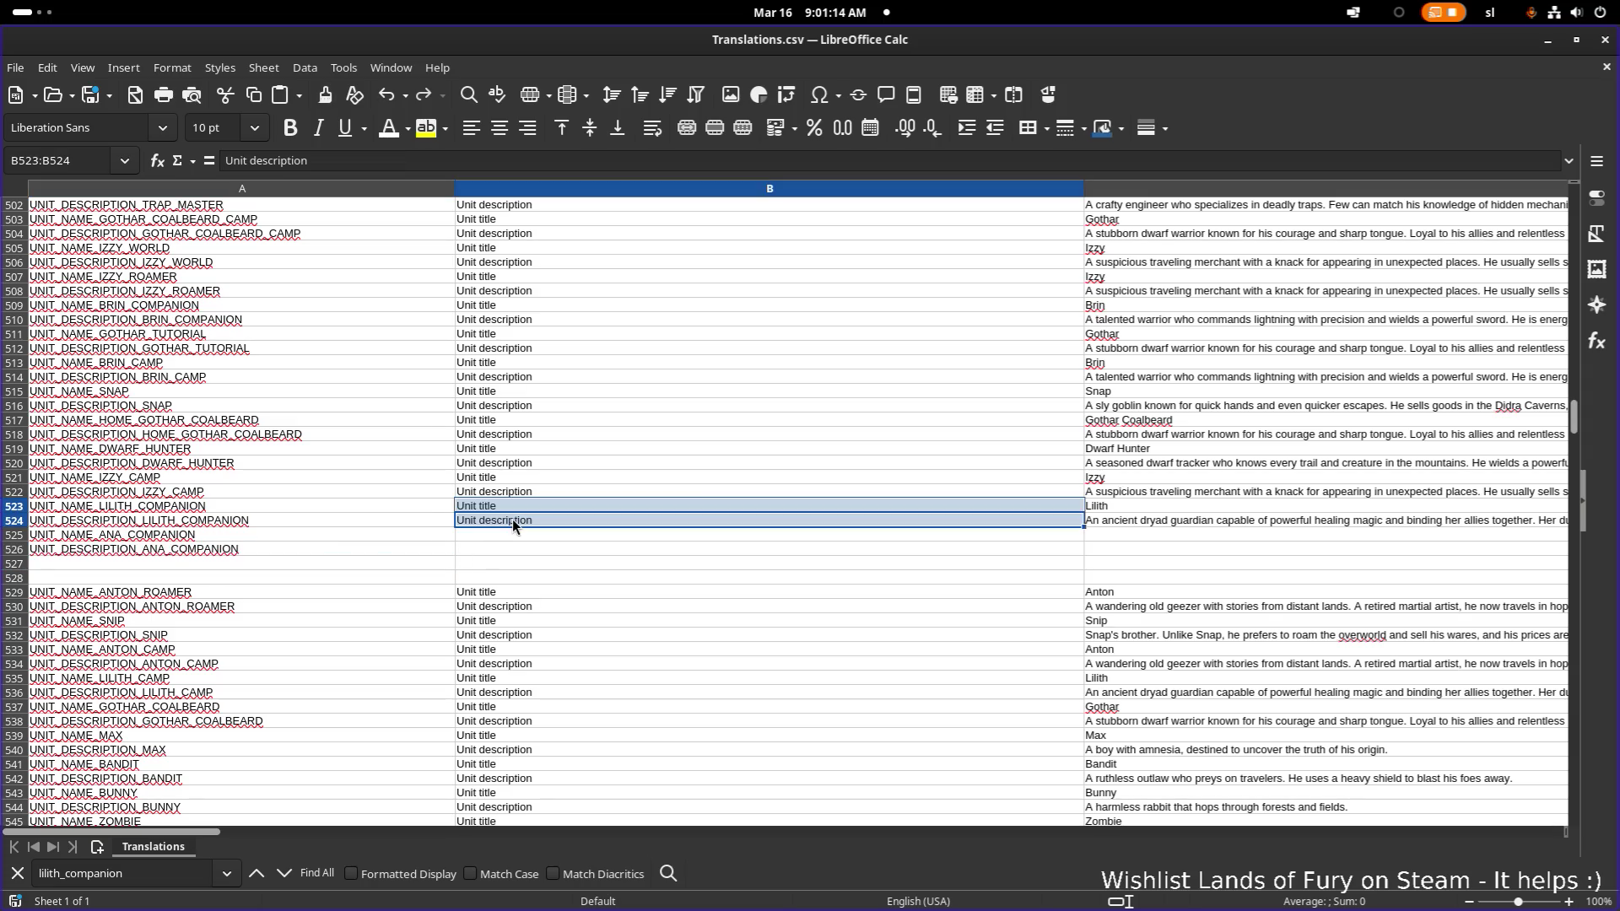
- Copy the Unit title and Unit description labels into B525:B526
{"action": "key", "text": "ctrl+c"}
{"action": "left_click", "coordinate": [511, 534]}
{"action": "key", "text": "ctrl+v"}
{"action": "left_click", "coordinate": [1151, 550]}
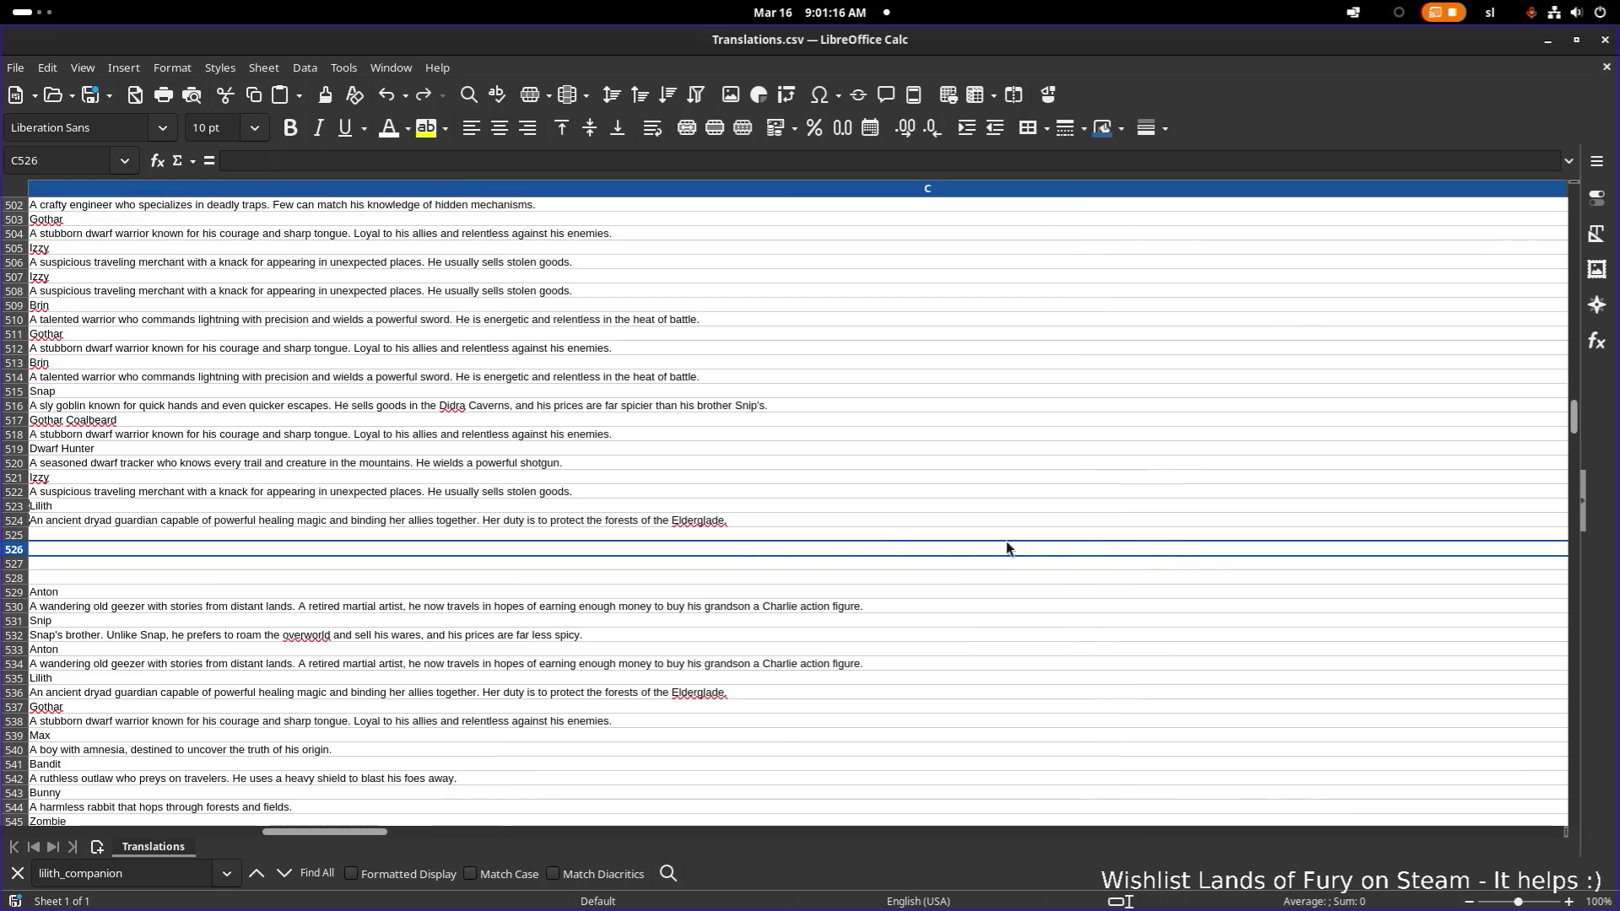
- Narrow the overly wide columns B and C so more columns fit
{"action": "scroll", "coordinate": [1143, 461], "scroll_direction": "down", "scroll_amount": 2, "text": "ctrl"}
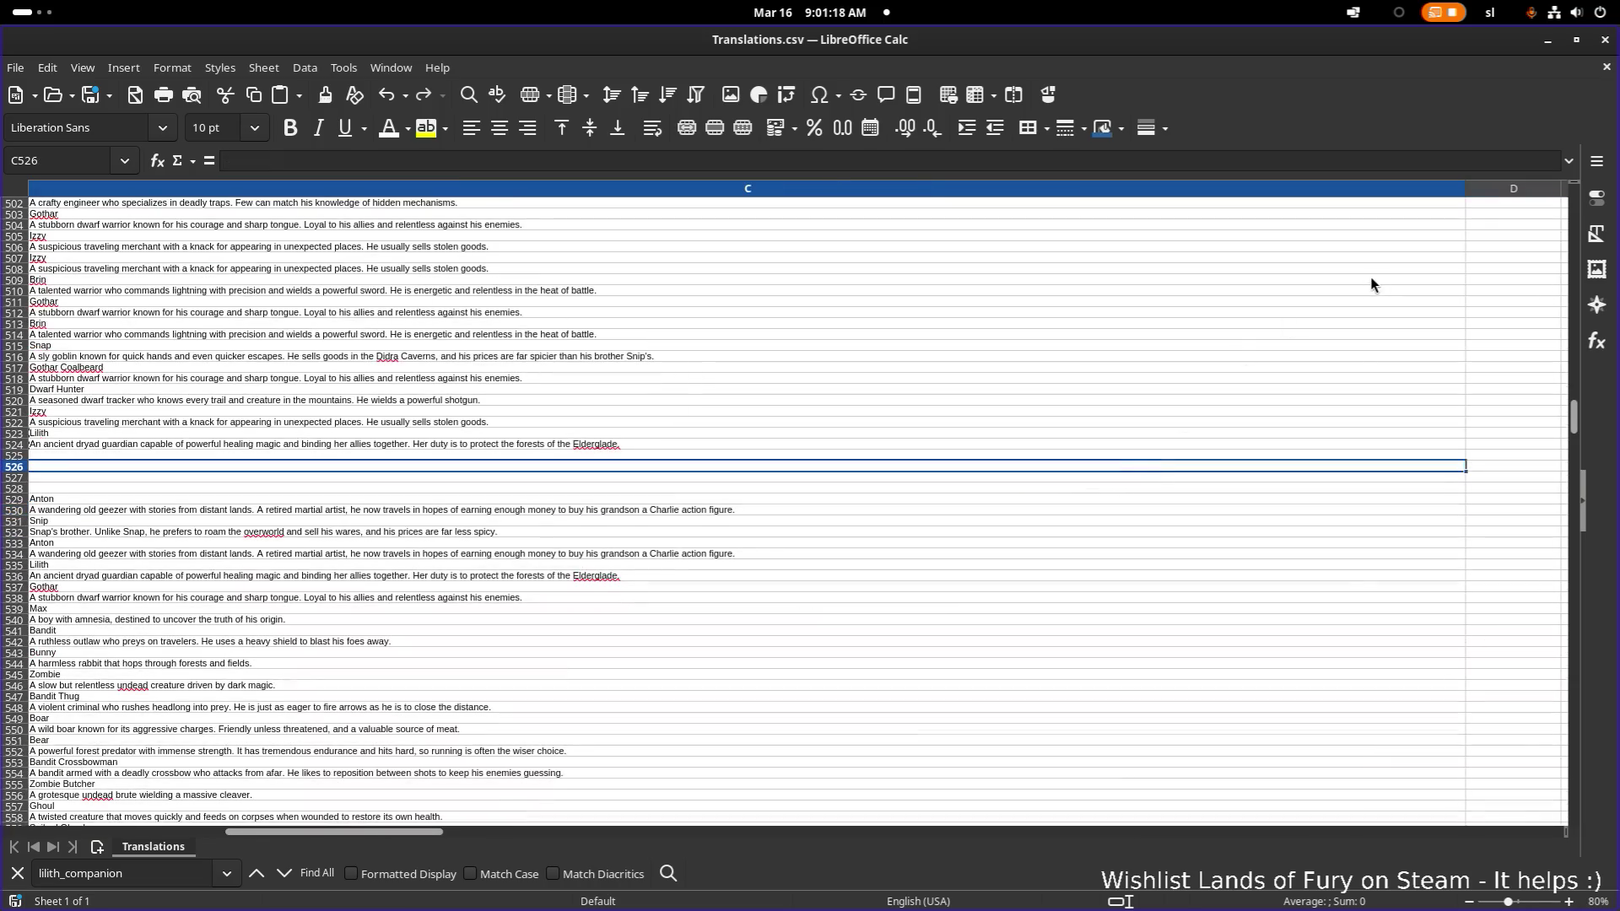
{"action": "mouse_move", "coordinate": [1466, 188]}
{"action": "left_mouse_down"}
{"action": "mouse_move", "coordinate": [1284, 207]}
{"action": "mouse_move", "coordinate": [619, 211]}
{"action": "left_mouse_up"}
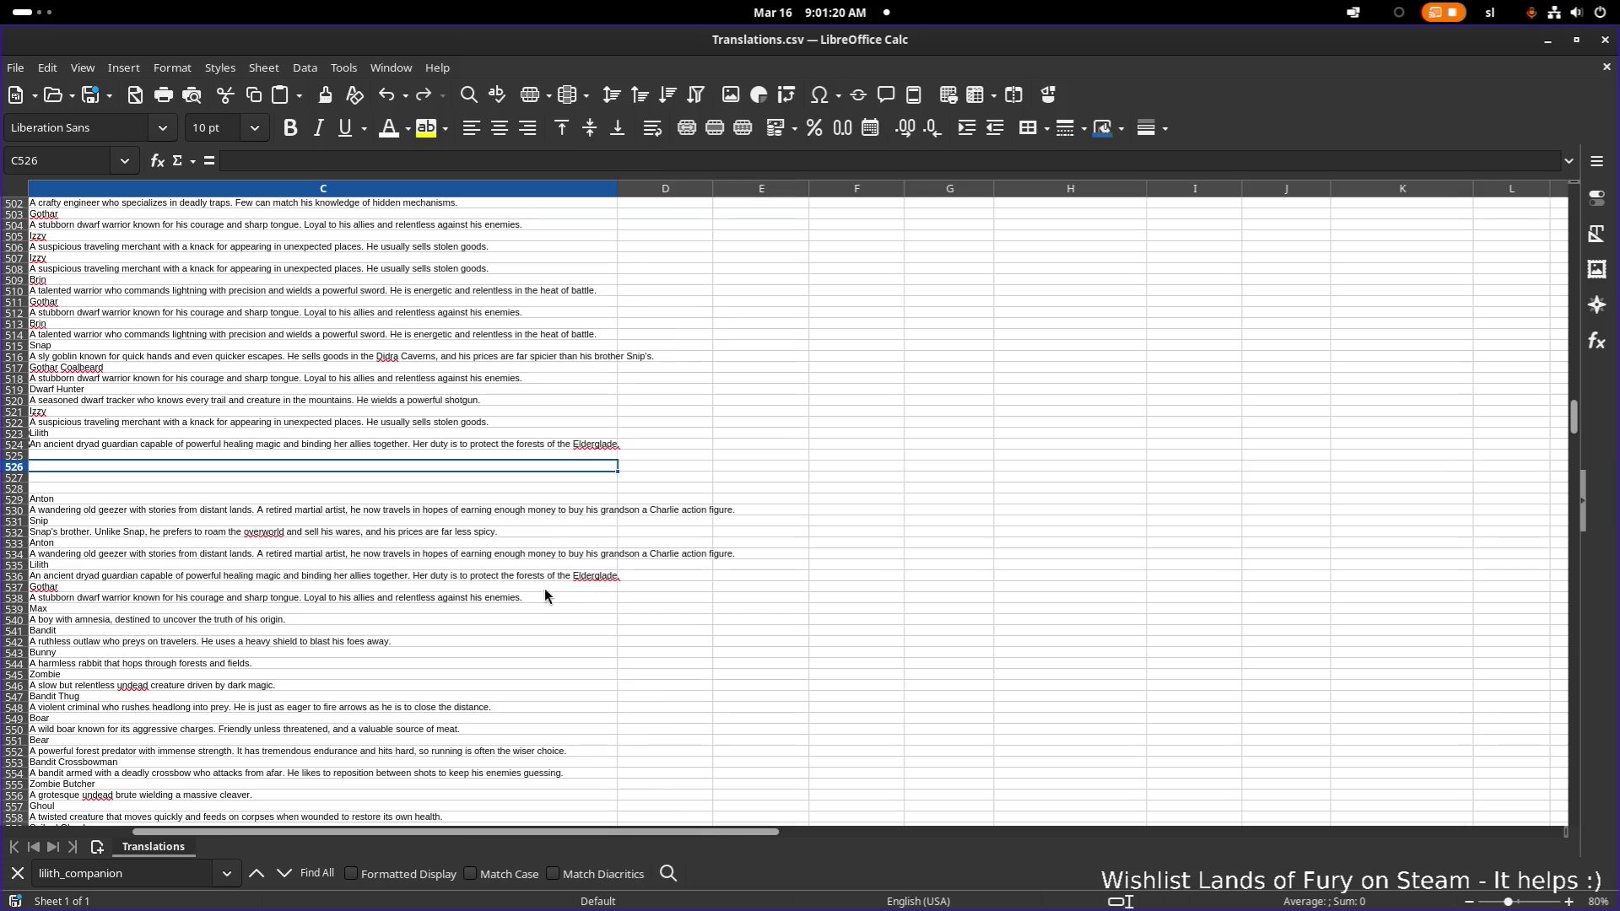
{"action": "left_click_drag", "start_coordinate": [584, 838], "coordinate": [448, 838]}
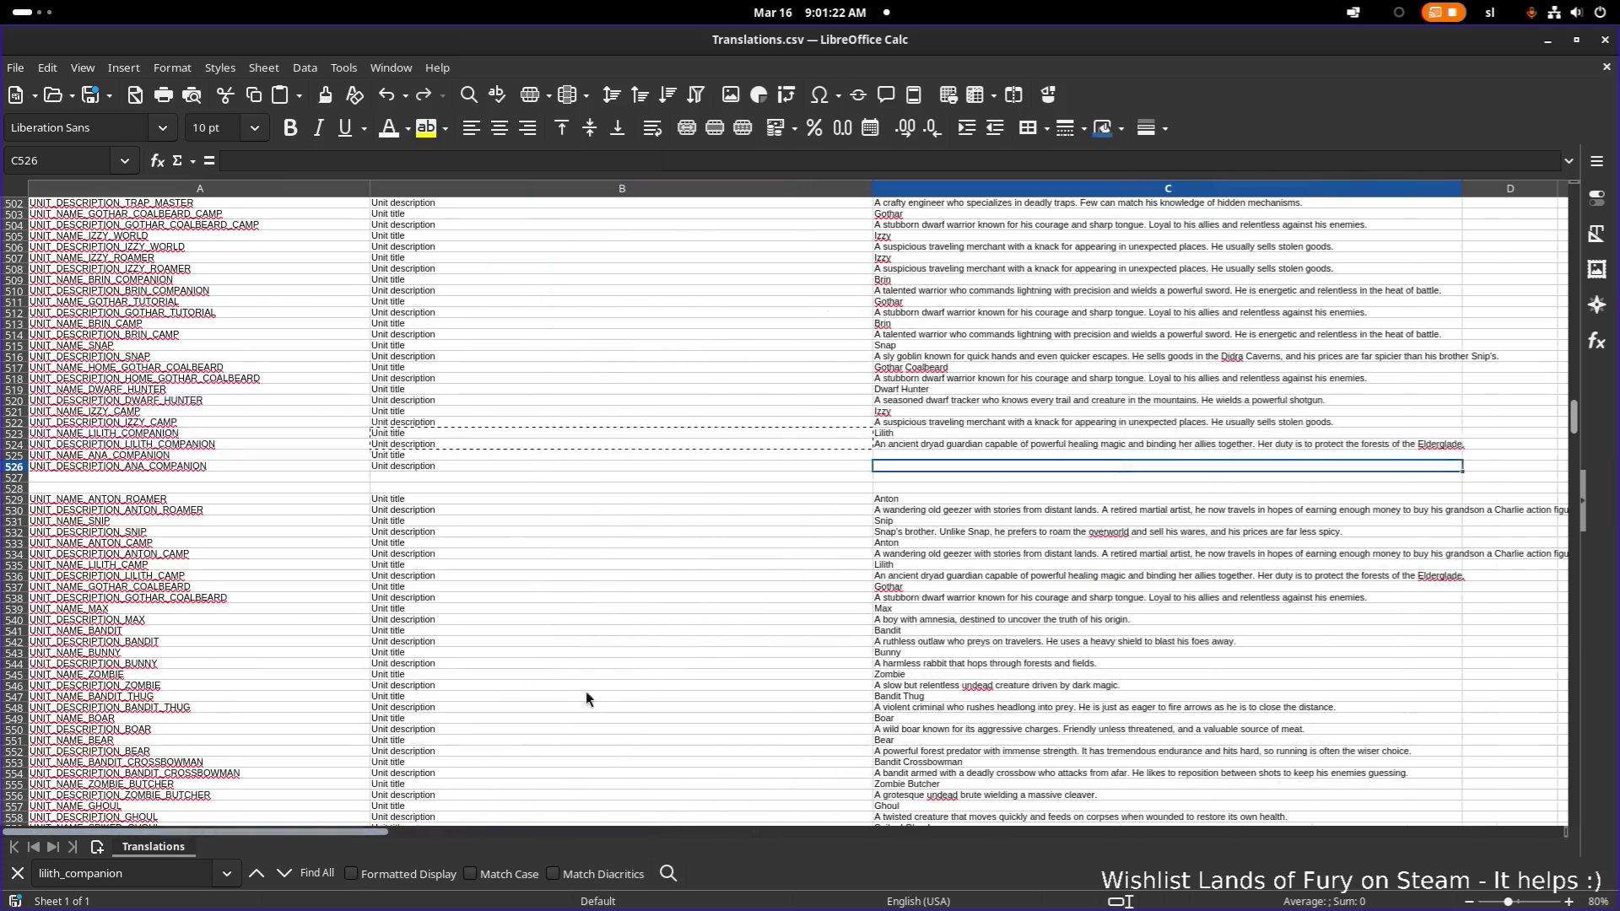
{"action": "left_click_drag", "start_coordinate": [1463, 188], "coordinate": [1092, 194]}
{"action": "left_click_drag", "start_coordinate": [870, 191], "coordinate": [541, 193]}
- Enter 'Ana' as the English unit name in C525
{"action": "left_click", "coordinate": [593, 456]}
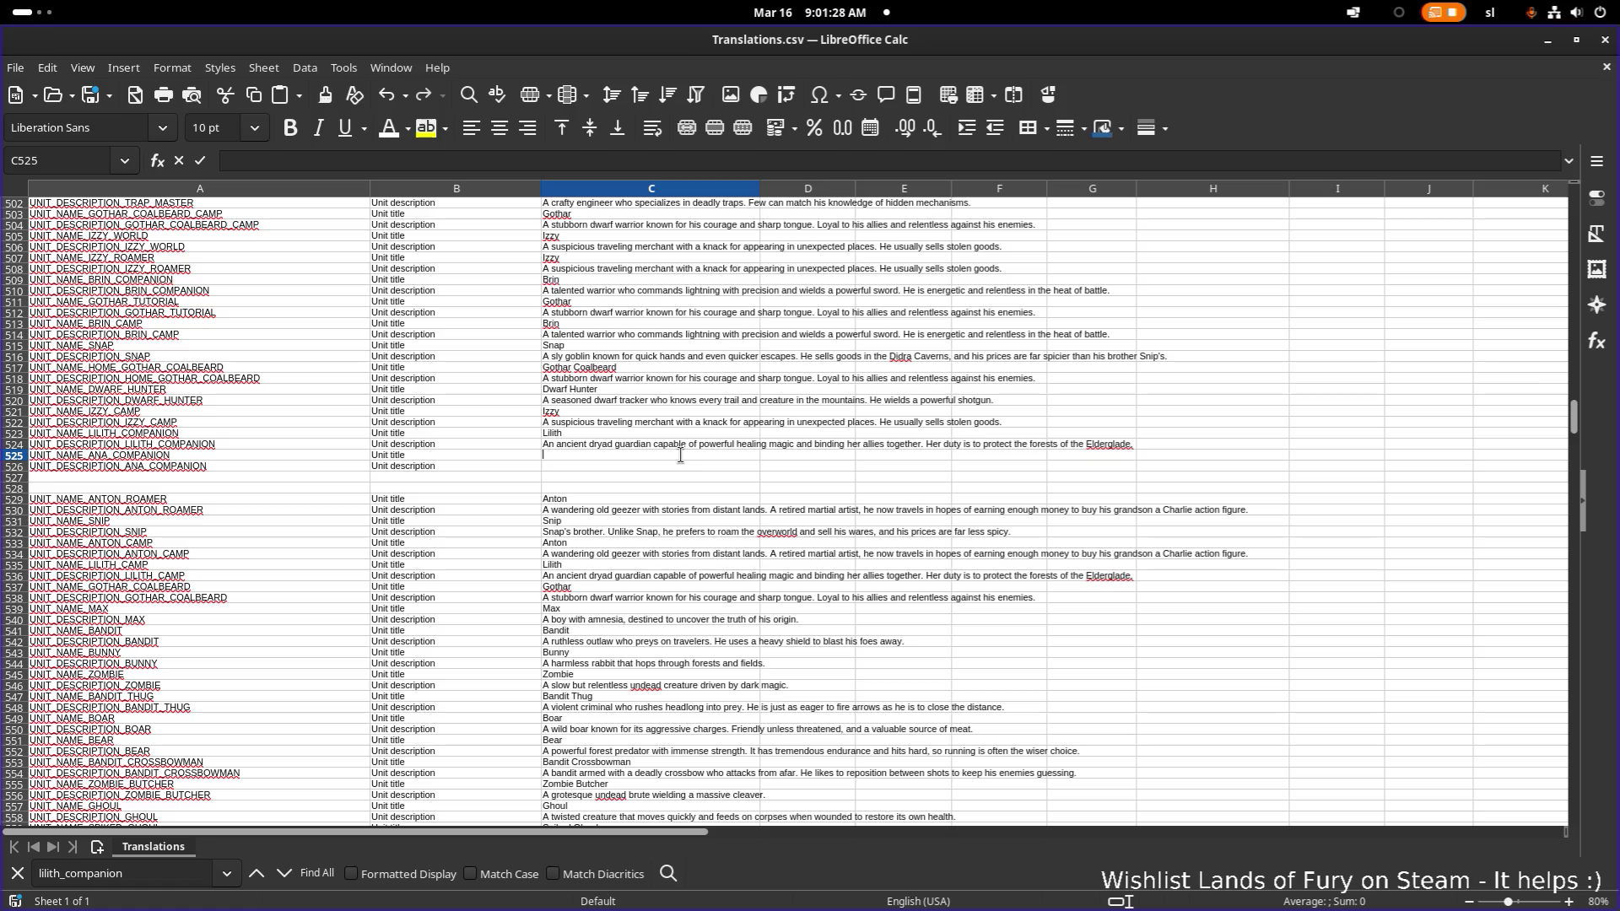
{"action": "type", "text": "Ana"}
{"action": "key", "text": "Return"}
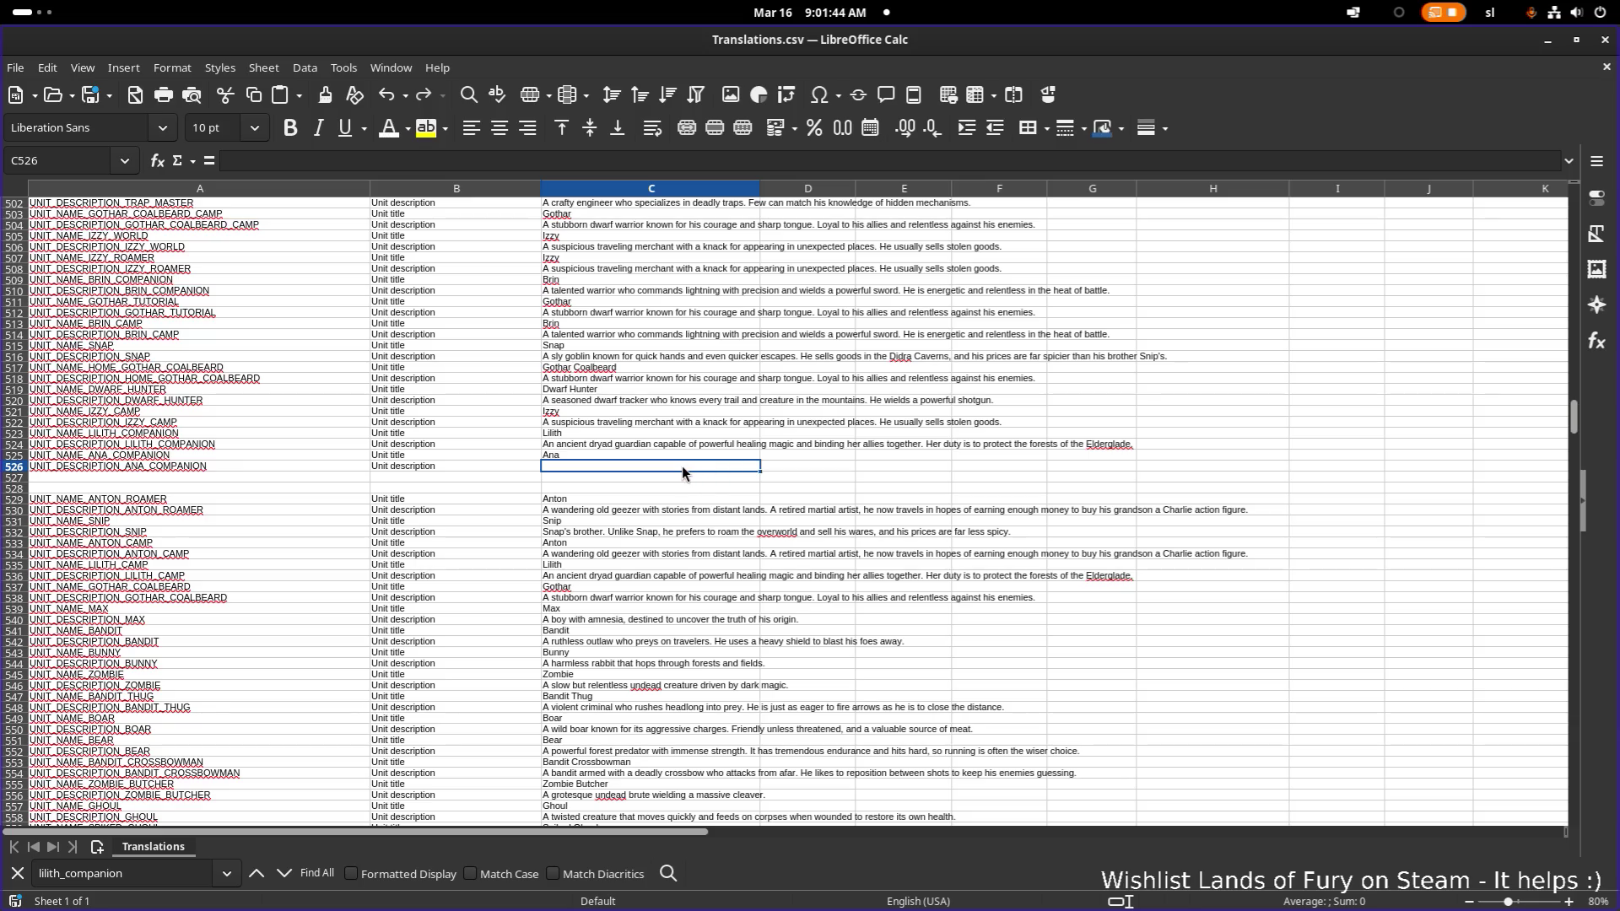
{"action": "double_click", "coordinate": [681, 465]}
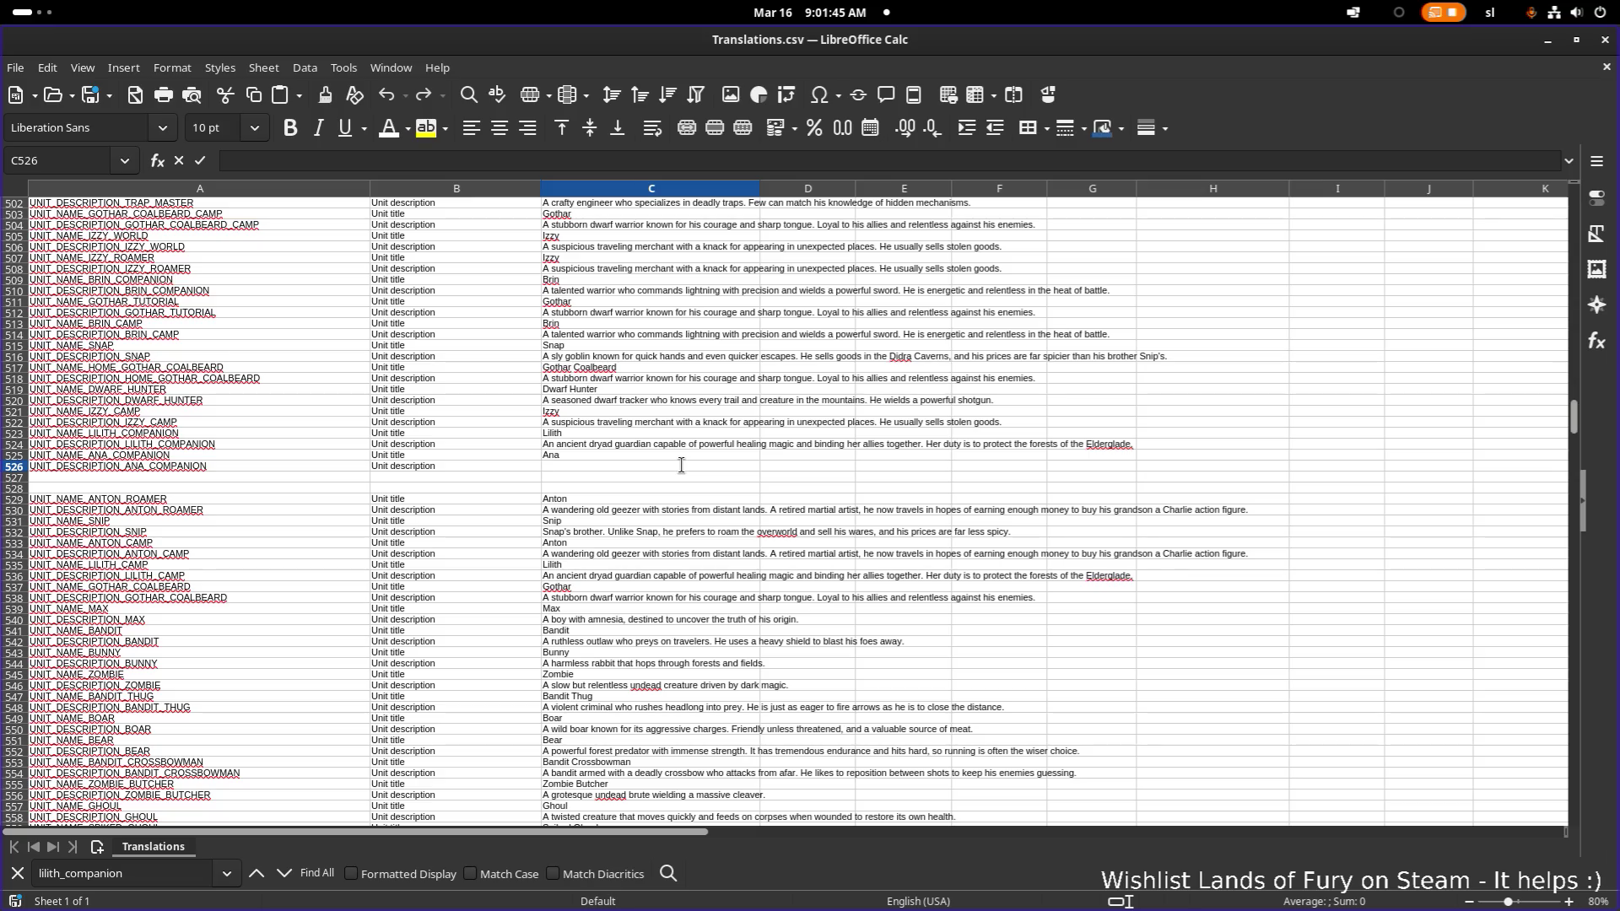
- Paste Ana's description, starting 'Raised among the silent forests of her kin', into C526 as unformatted text
{"action": "type", "text": "El"}
{"action": "type", "text": "v"}
{"action": "key", "text": "BackSpace"}
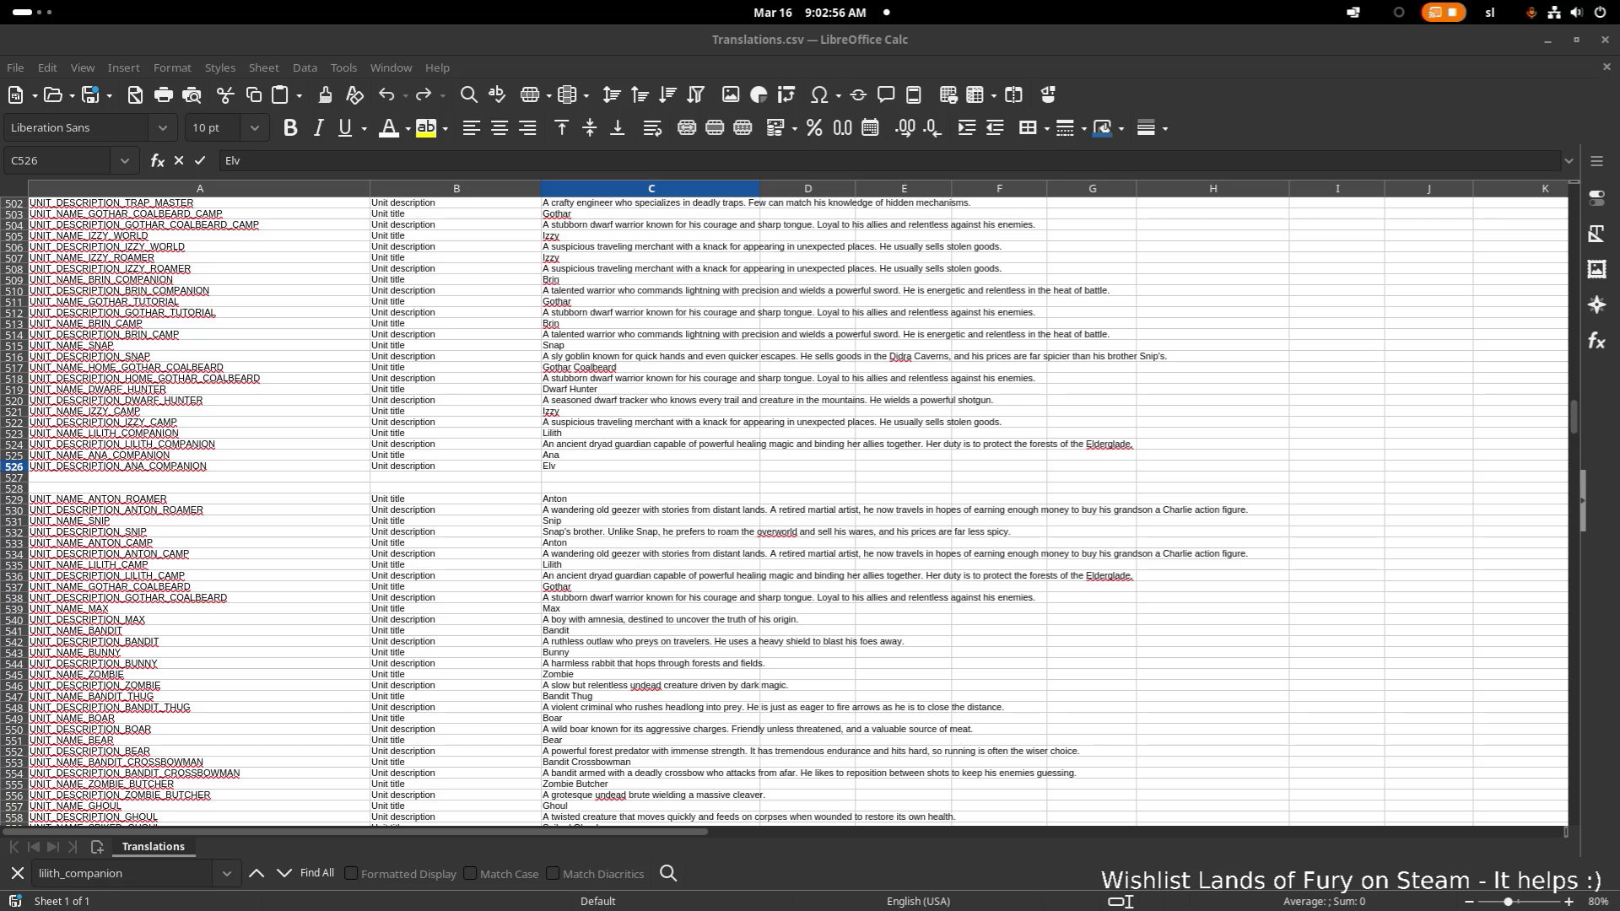
{"action": "double_click", "coordinate": [585, 466]}
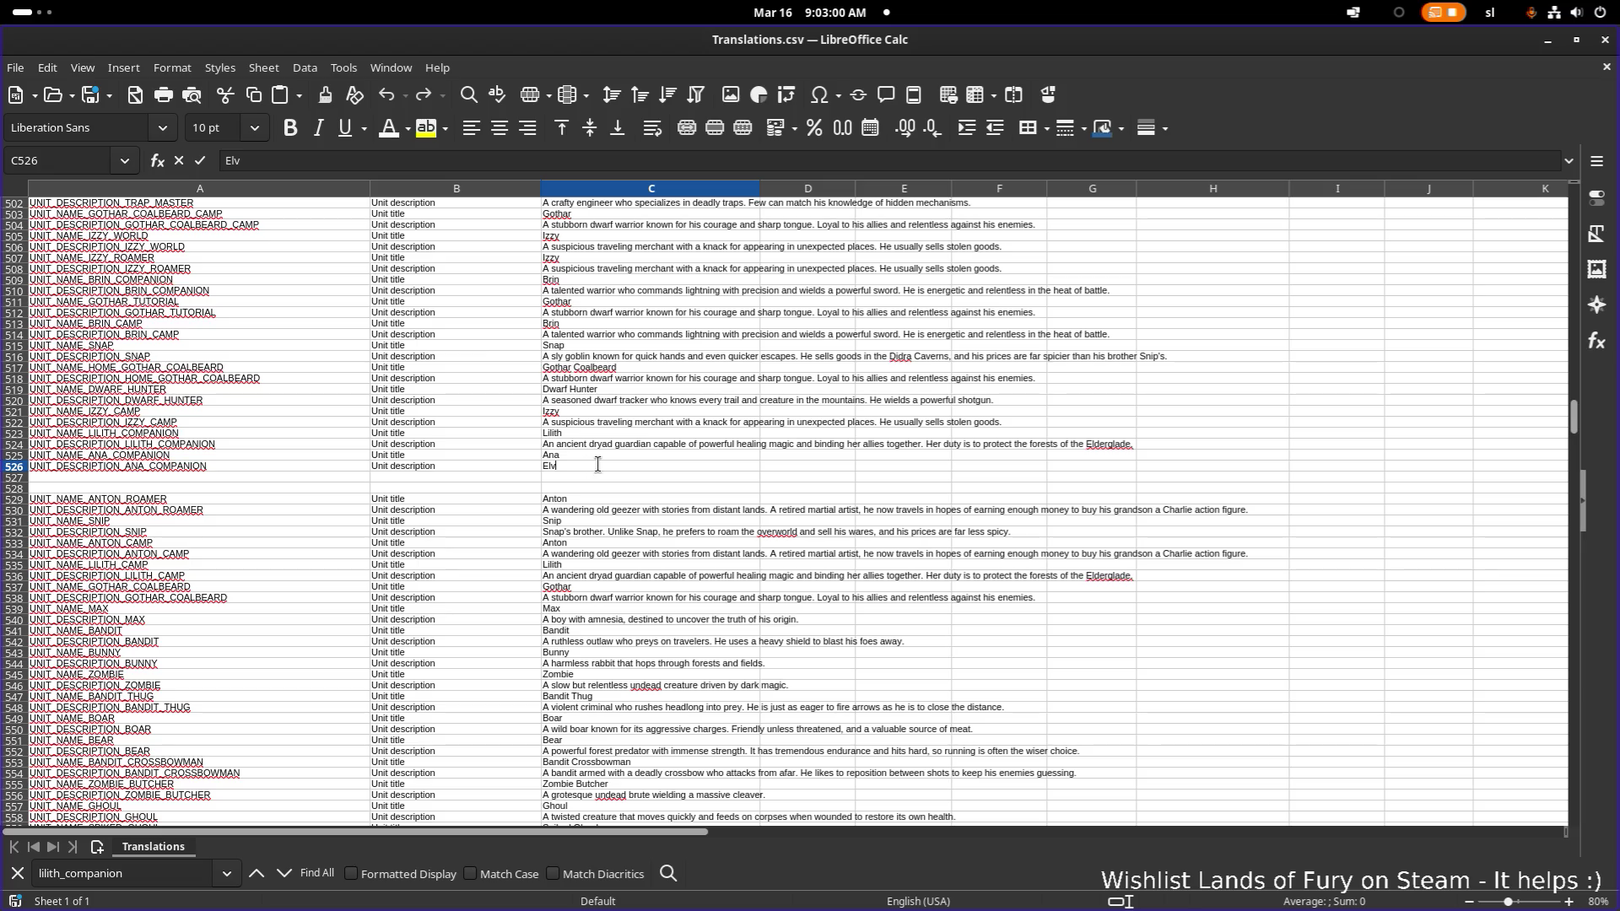
{"action": "type", "text": "Raised among the silent forests of her kin, she fights with speed, grace, and ruthless accuracy. When battle begins, her bow sings — unleashing storms of arrows and chilling winds that slow and scatter her enemies."}
{"action": "left_click", "coordinate": [936, 472]}
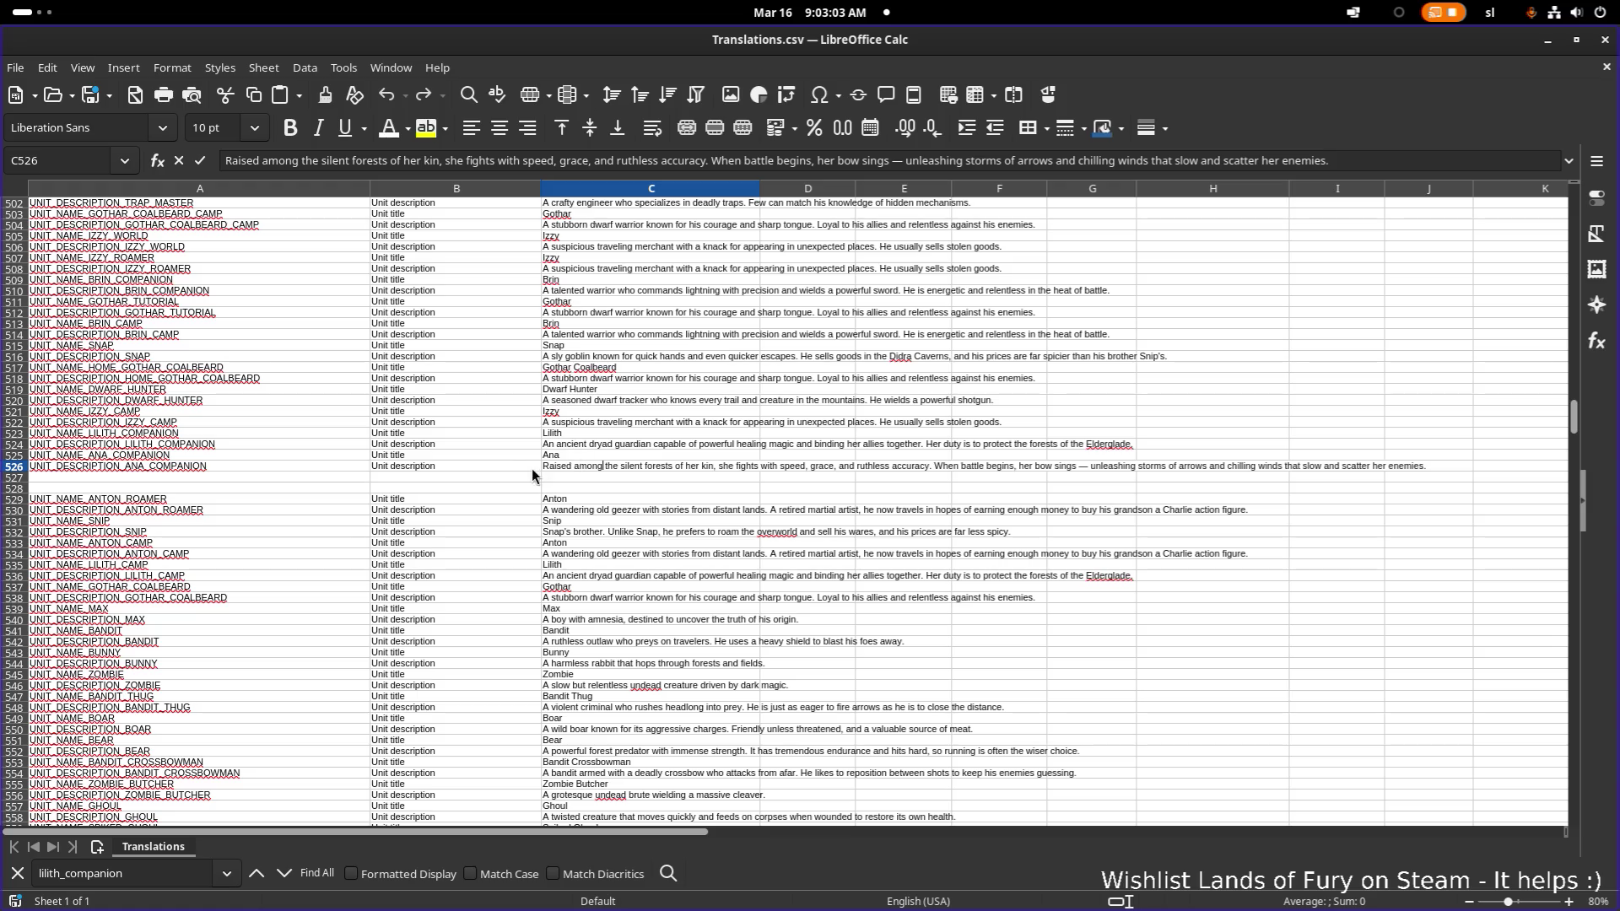
- Delete 'and chilling winds' from Ana's description in C526
{"action": "left_click", "coordinate": [507, 471]}
{"action": "double_click", "coordinate": [558, 469]}
{"action": "double_click", "coordinate": [562, 467]}
{"action": "key", "text": "Right"}
{"action": "double_click", "coordinate": [708, 466]}
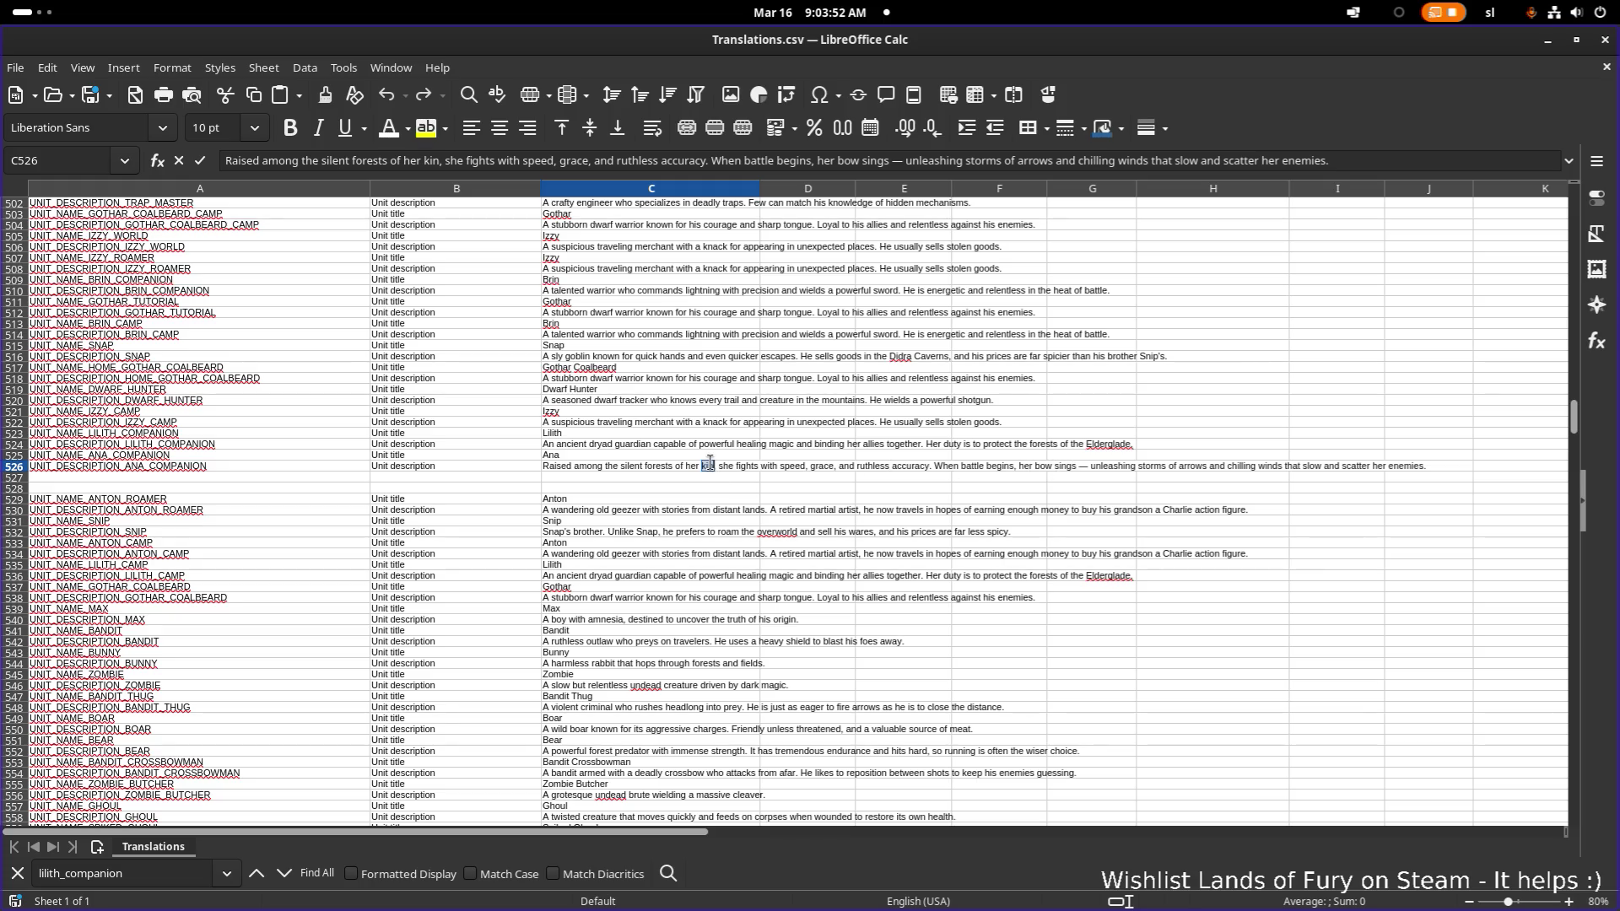
{"action": "double_click", "coordinate": [588, 466]}
{"action": "key", "text": "Left"}
{"action": "key", "text": "ctrl+shift+Left"}
{"action": "key", "text": "End"}
{"action": "key", "text": "ctrl+Right"}
{"action": "key", "text": "ctrl+shift+Left"}
{"action": "key", "text": "ctrl+shift+Left"}
{"action": "key", "text": "ctrl+shift+Left"}
{"action": "key", "text": "ctrl+shift+Right"}
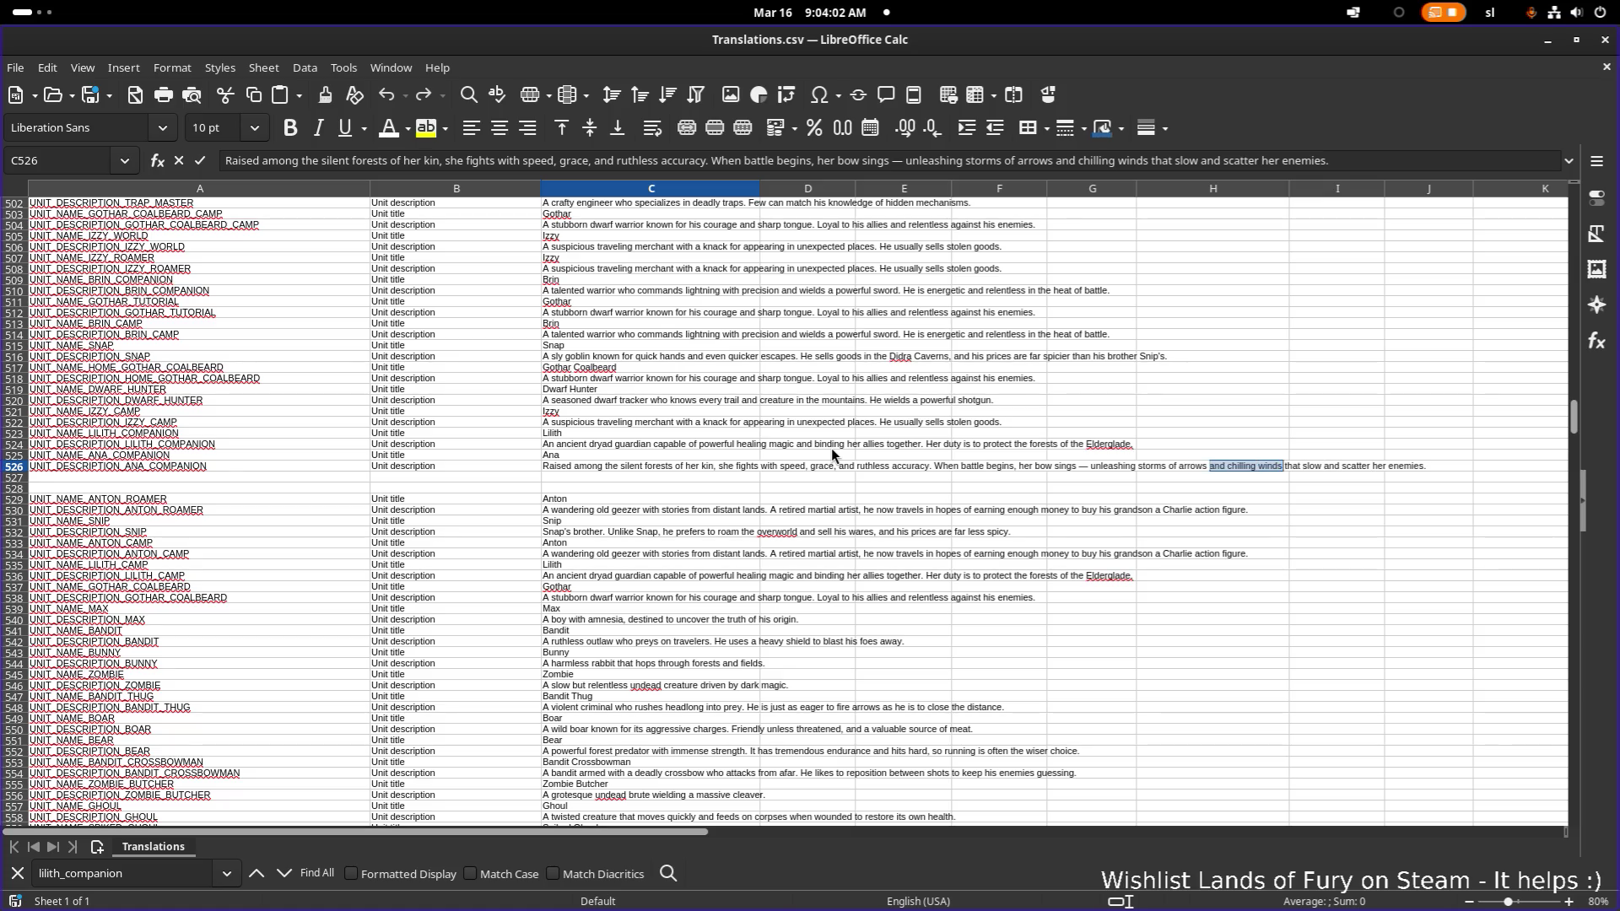
{"action": "key", "text": "BackSpace"}
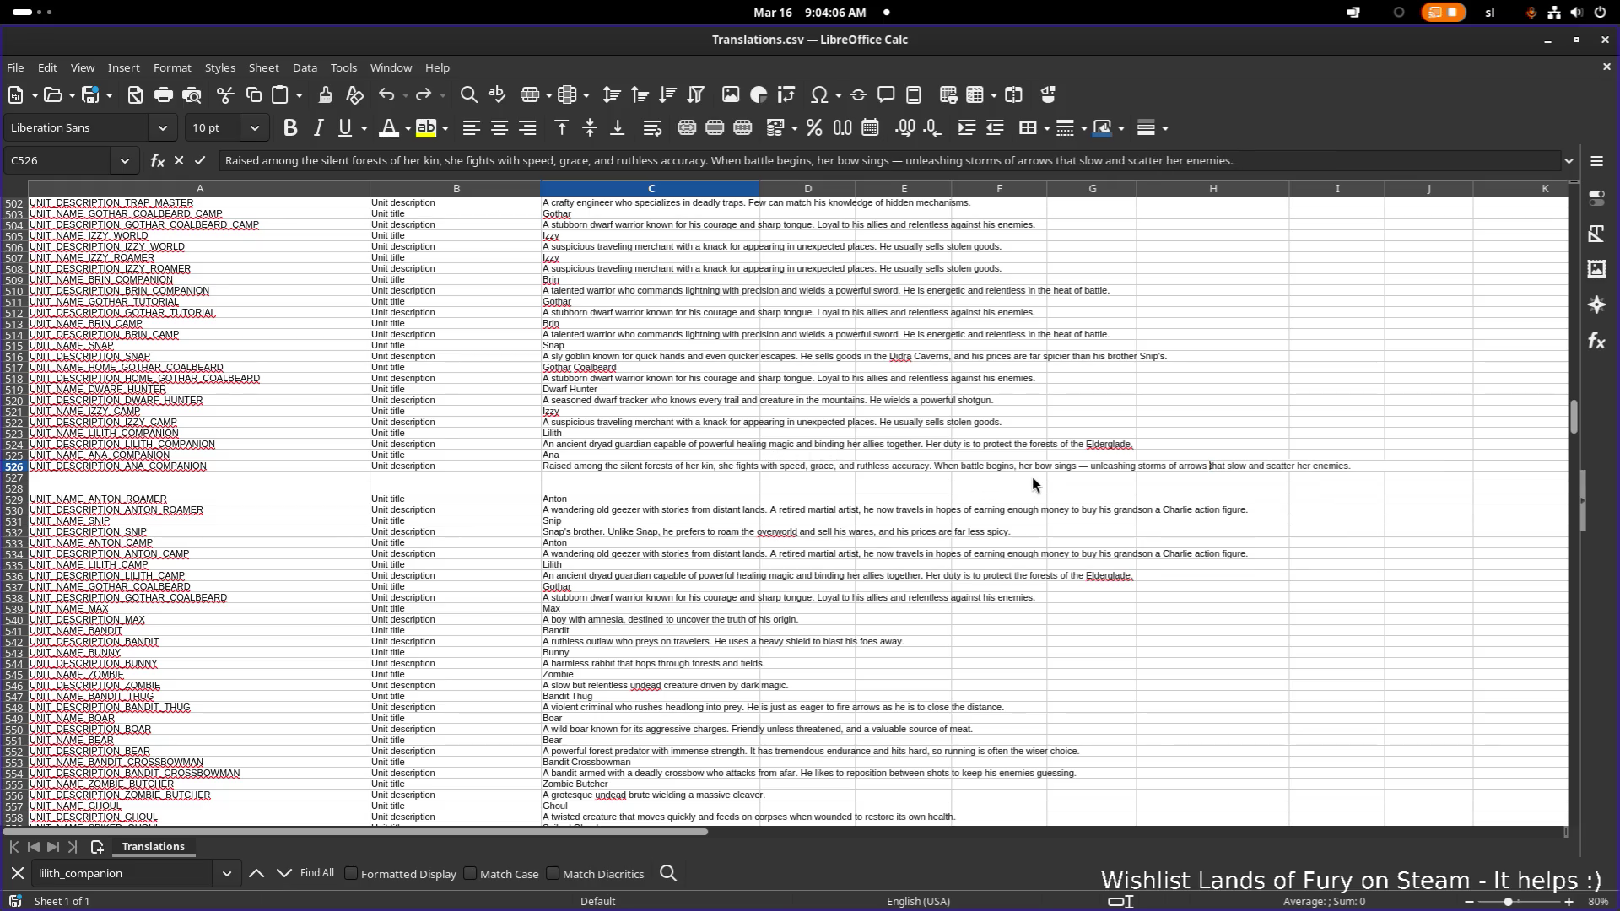
{"action": "left_click", "coordinate": [630, 457]}
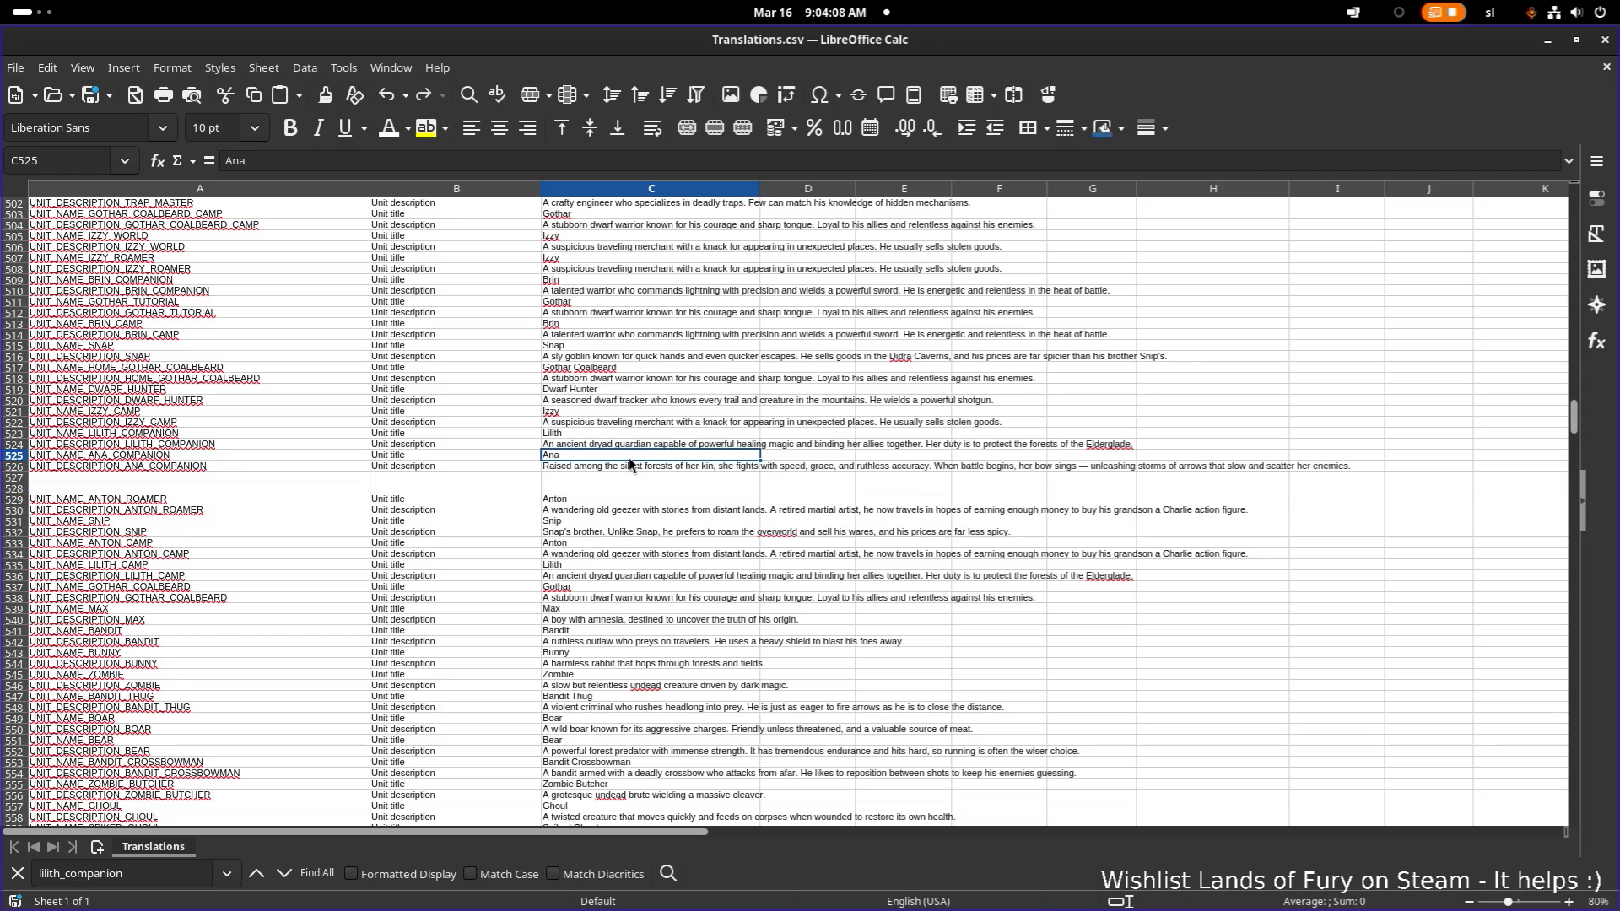
- Copy the UNIT_NAME_ANA_COMPANION key from A525 and minimize the spreadsheet
{"action": "left_click", "coordinate": [256, 458]}
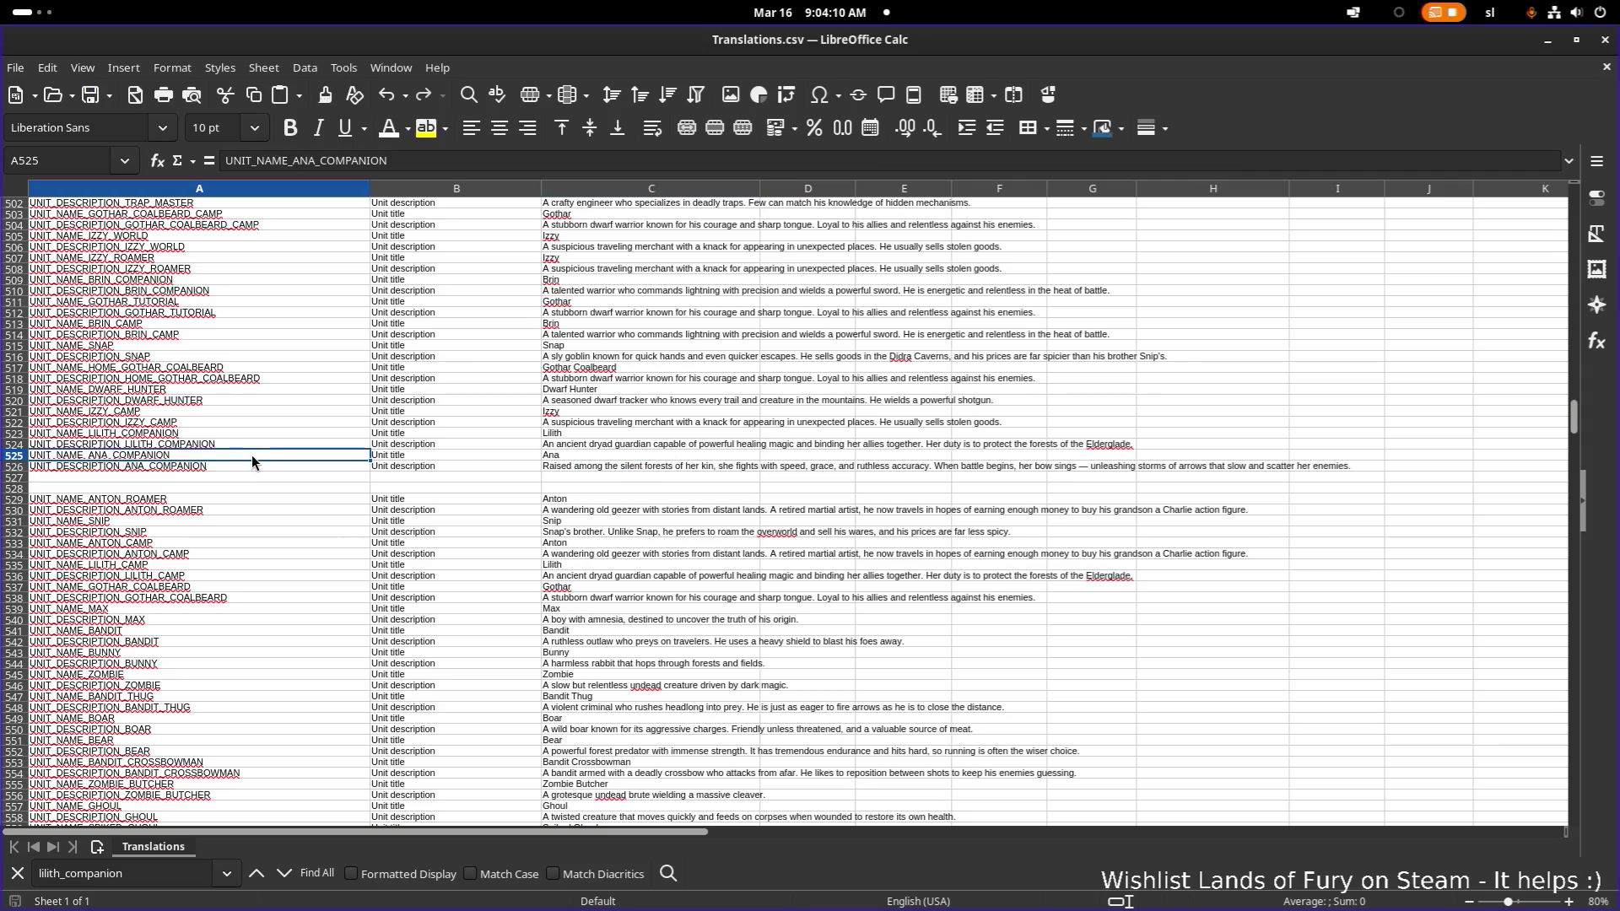
{"action": "key", "text": "ctrl+c"}
{"action": "left_click", "coordinate": [1548, 40]}
- Widen the Inspector panel and scroll through AnaCompanion's Inventory Resource and Visuals properties
{"action": "left_click", "coordinate": [1516, 276]}
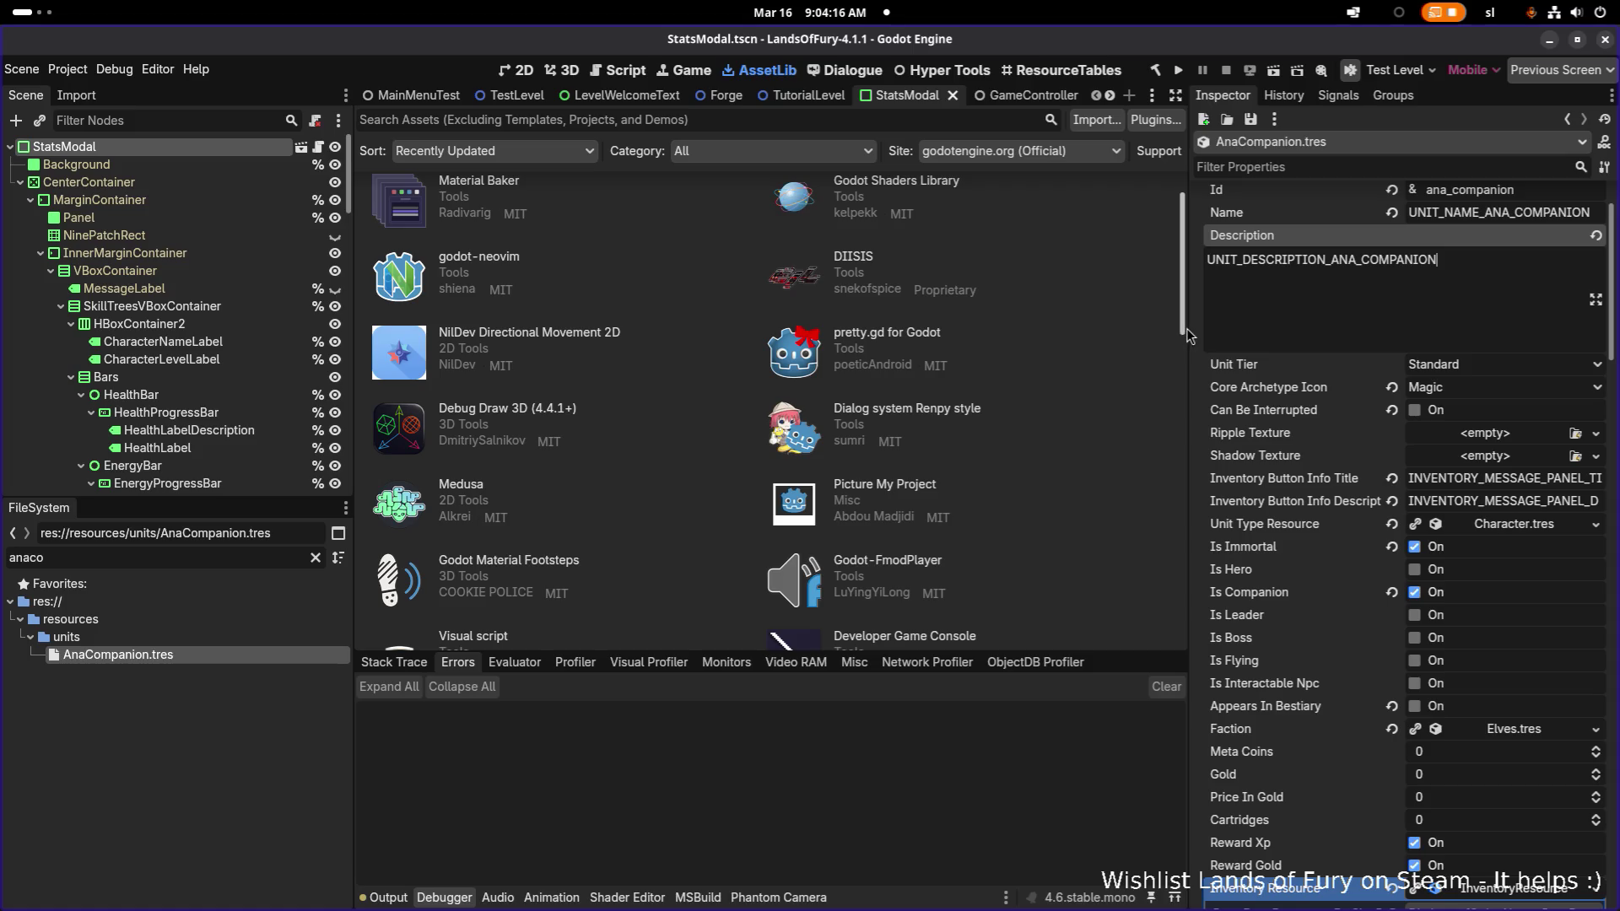
{"action": "left_click_drag", "start_coordinate": [1189, 327], "coordinate": [1081, 317]}
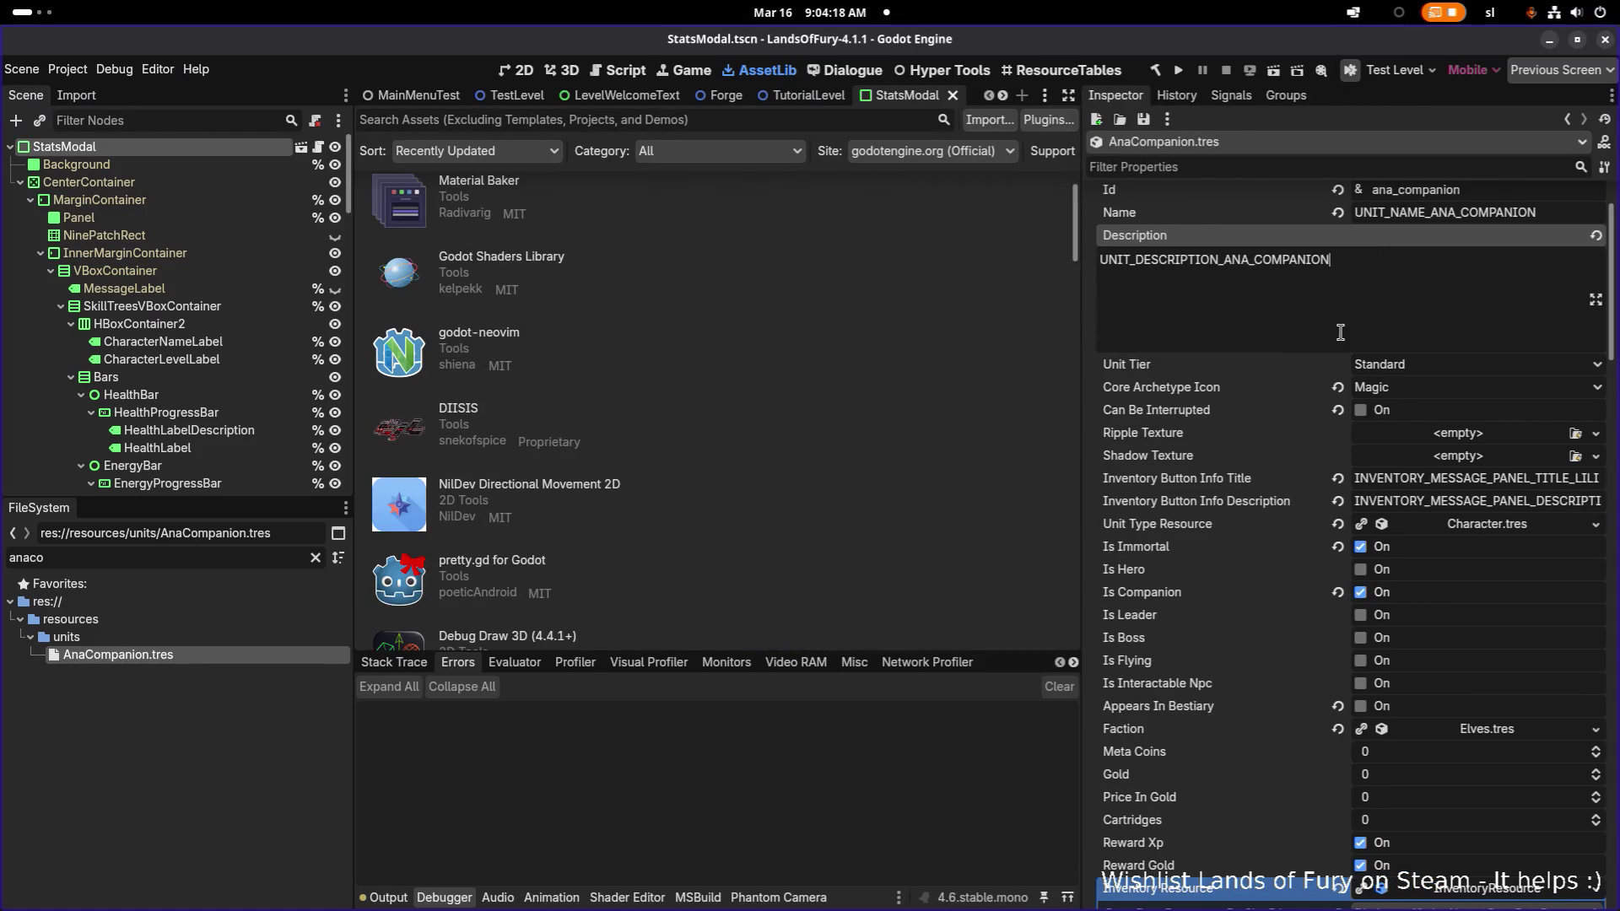
{"action": "left_click", "coordinate": [1418, 366]}
{"action": "left_click", "coordinate": [1424, 372]}
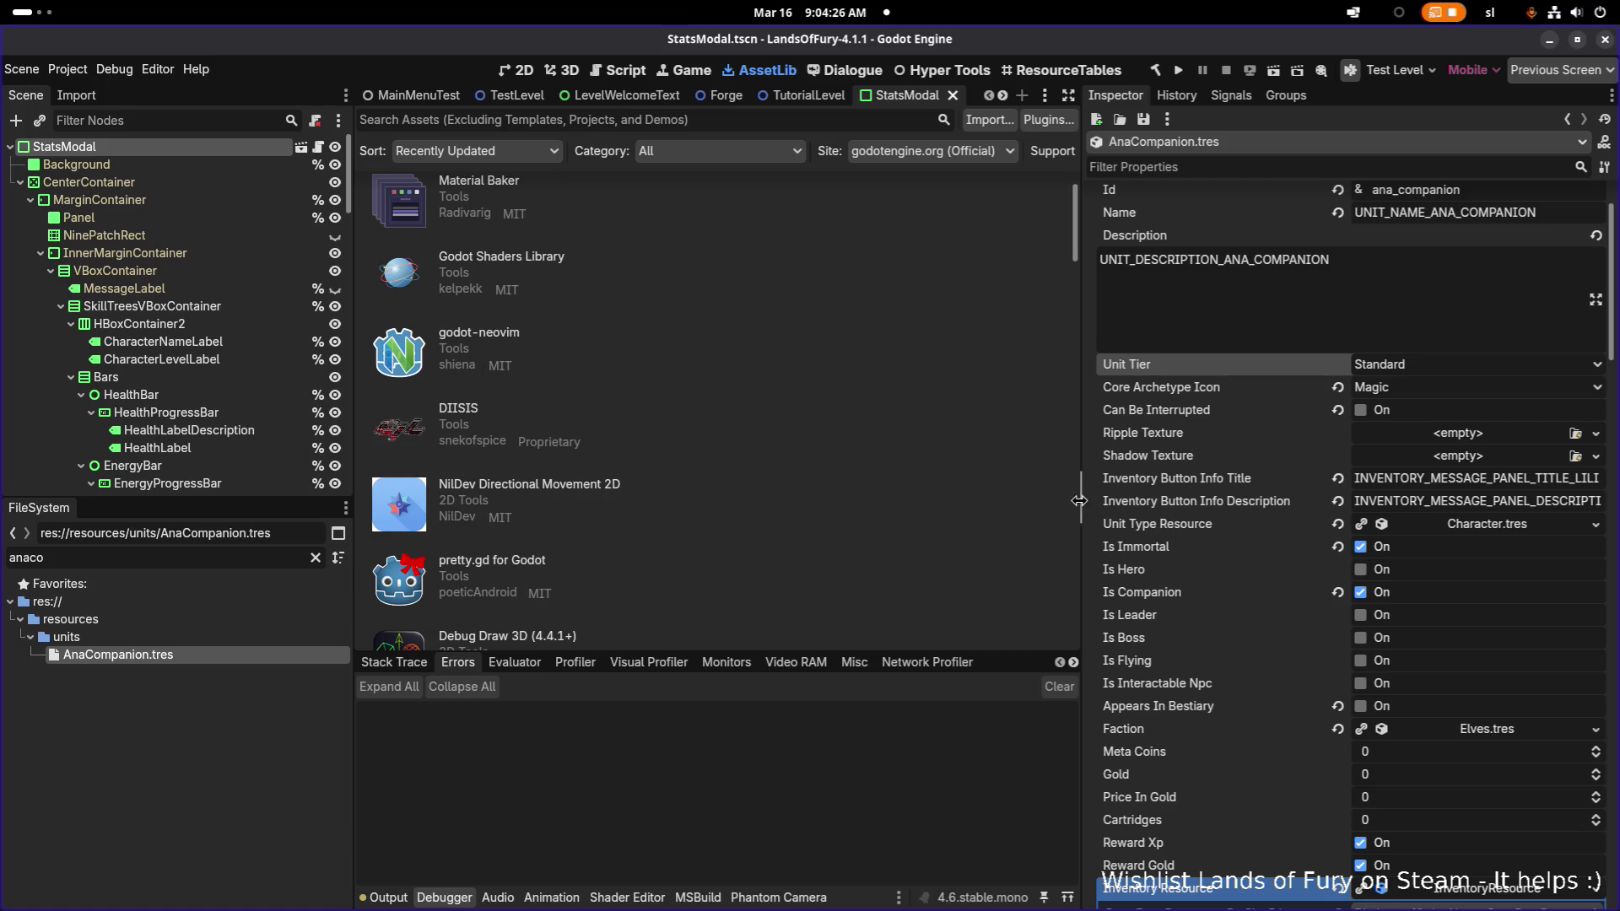
{"action": "left_click_drag", "start_coordinate": [1081, 501], "coordinate": [1035, 495]}
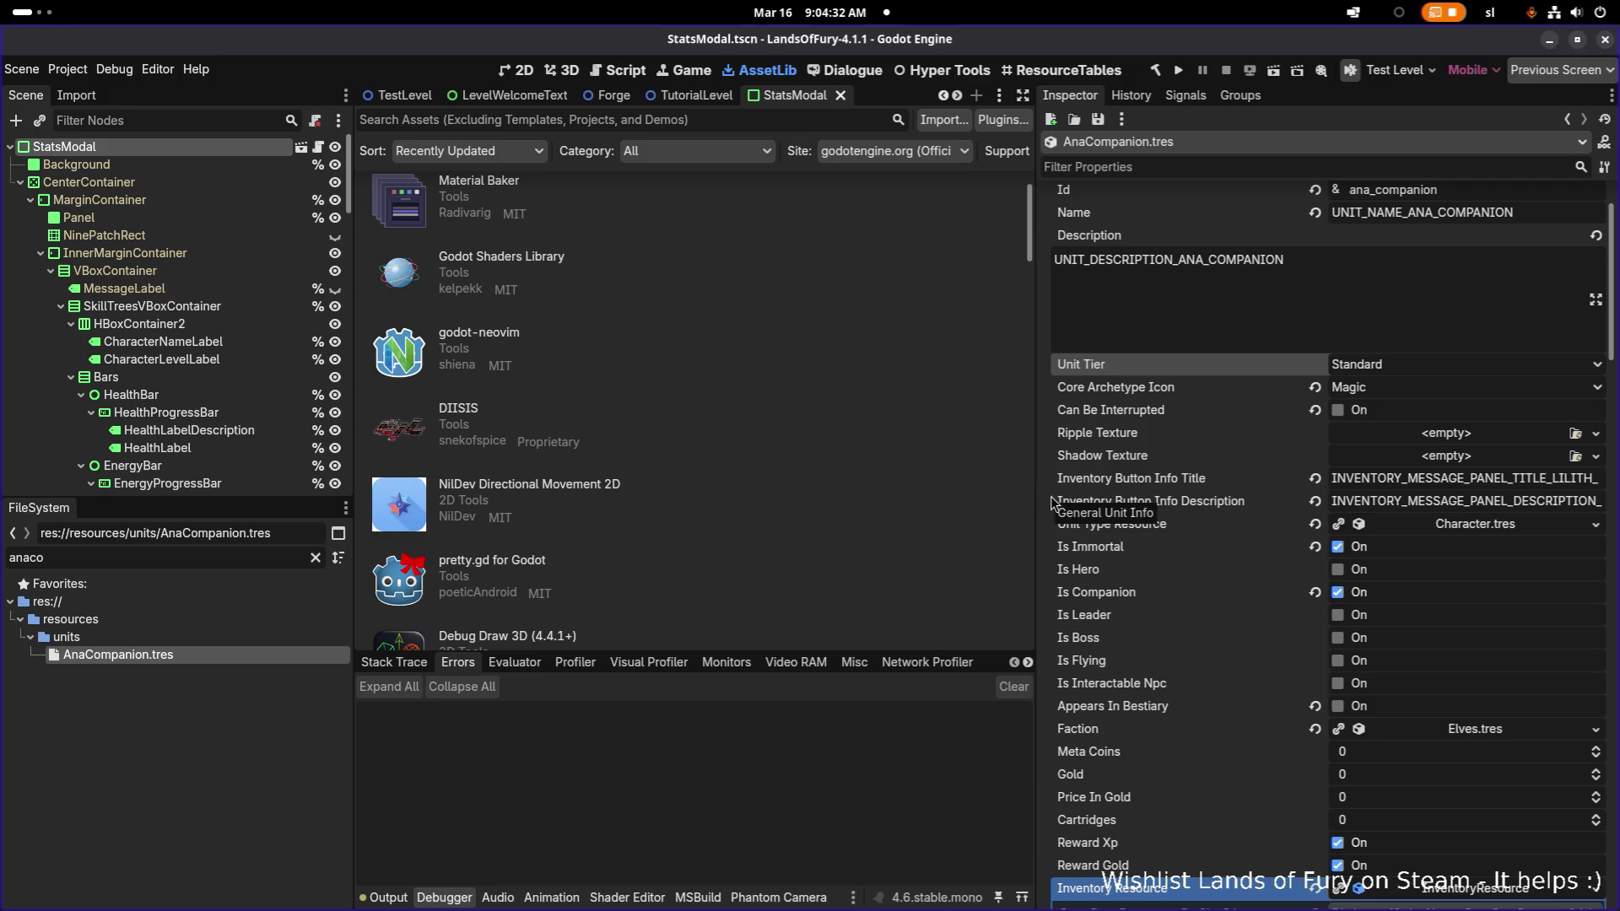
{"action": "scroll", "coordinate": [1122, 504], "scroll_direction": "down", "scroll_amount": 5}
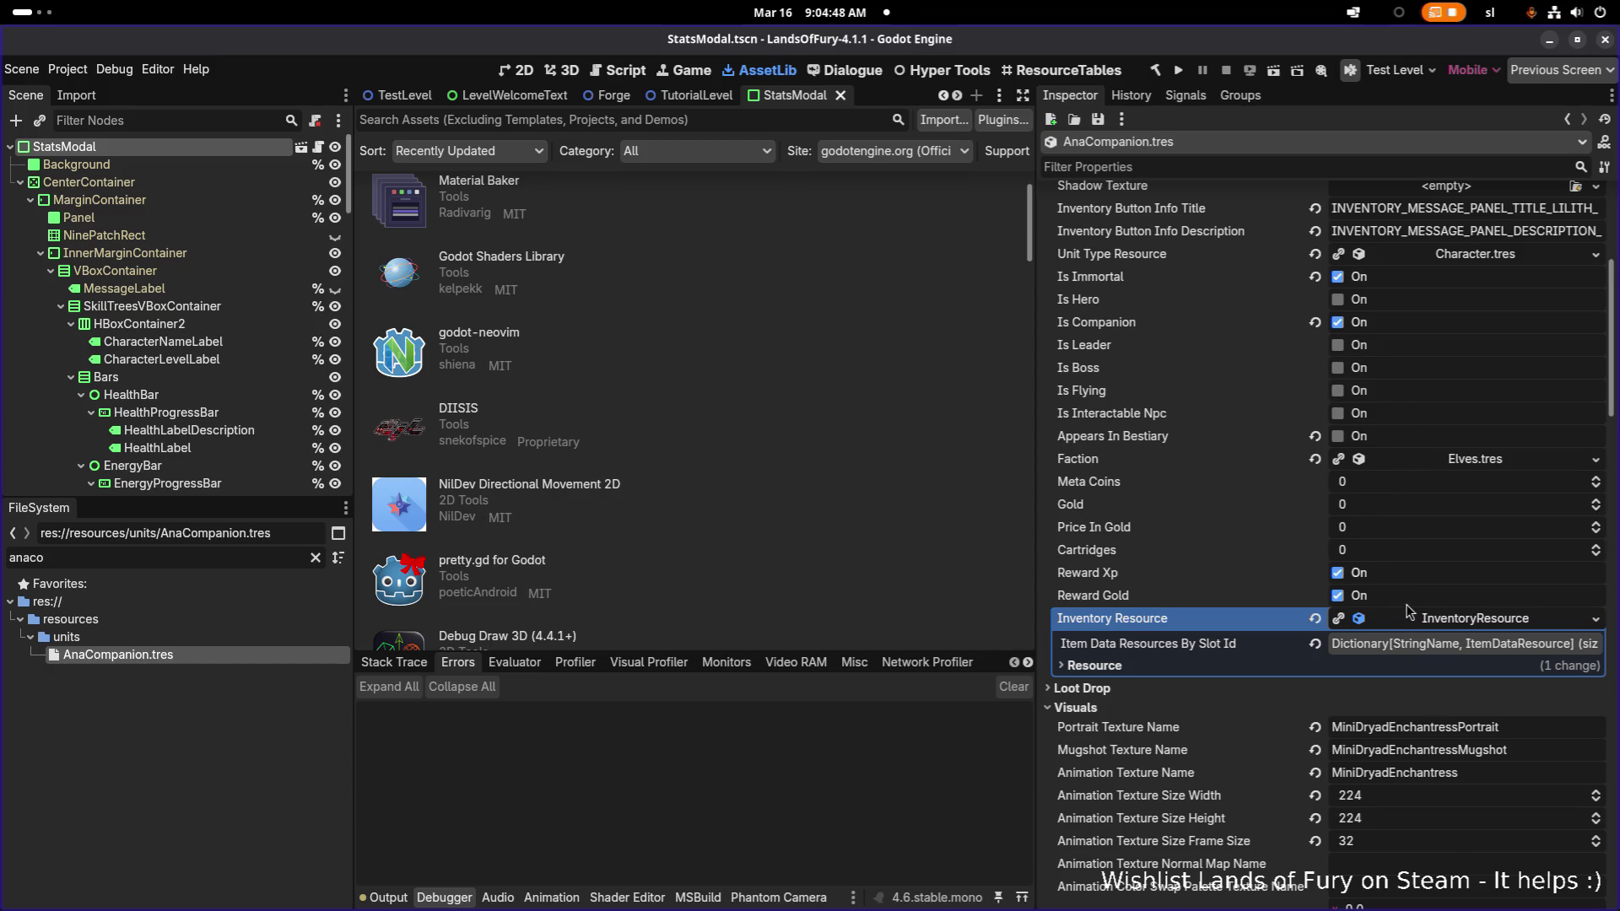
{"action": "scroll", "coordinate": [1414, 614], "scroll_direction": "up", "scroll_amount": 2}
- Run Make Unique (Recursive) on the Inventory Resource and collapse its seven item data entries
{"action": "left_click", "coordinate": [1490, 714]}
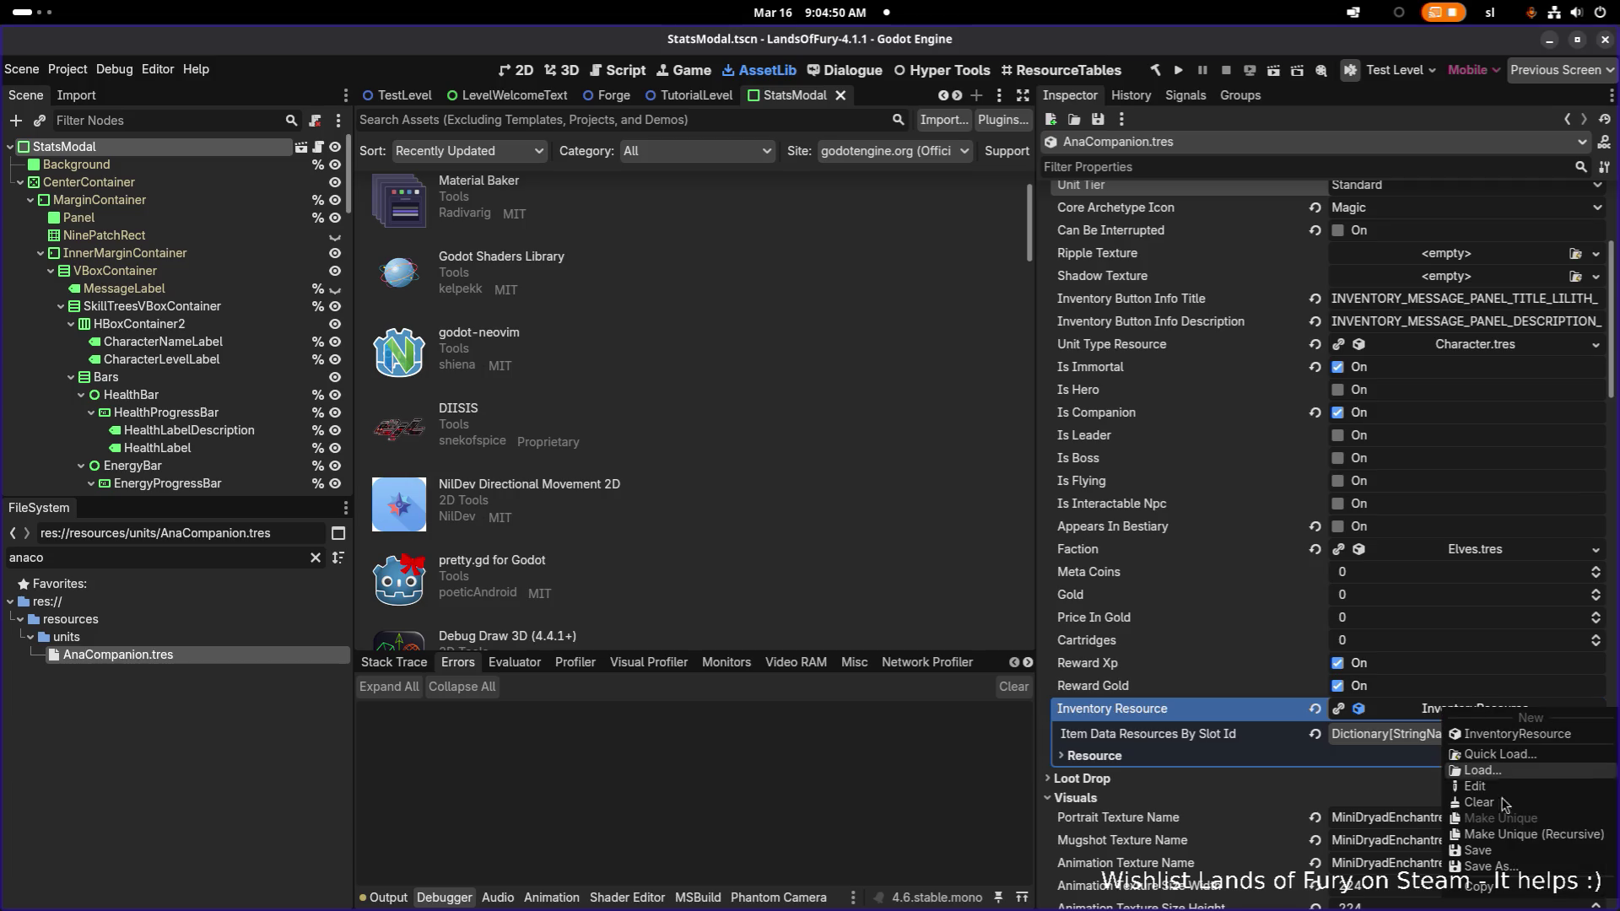
{"action": "left_click", "coordinate": [1506, 836]}
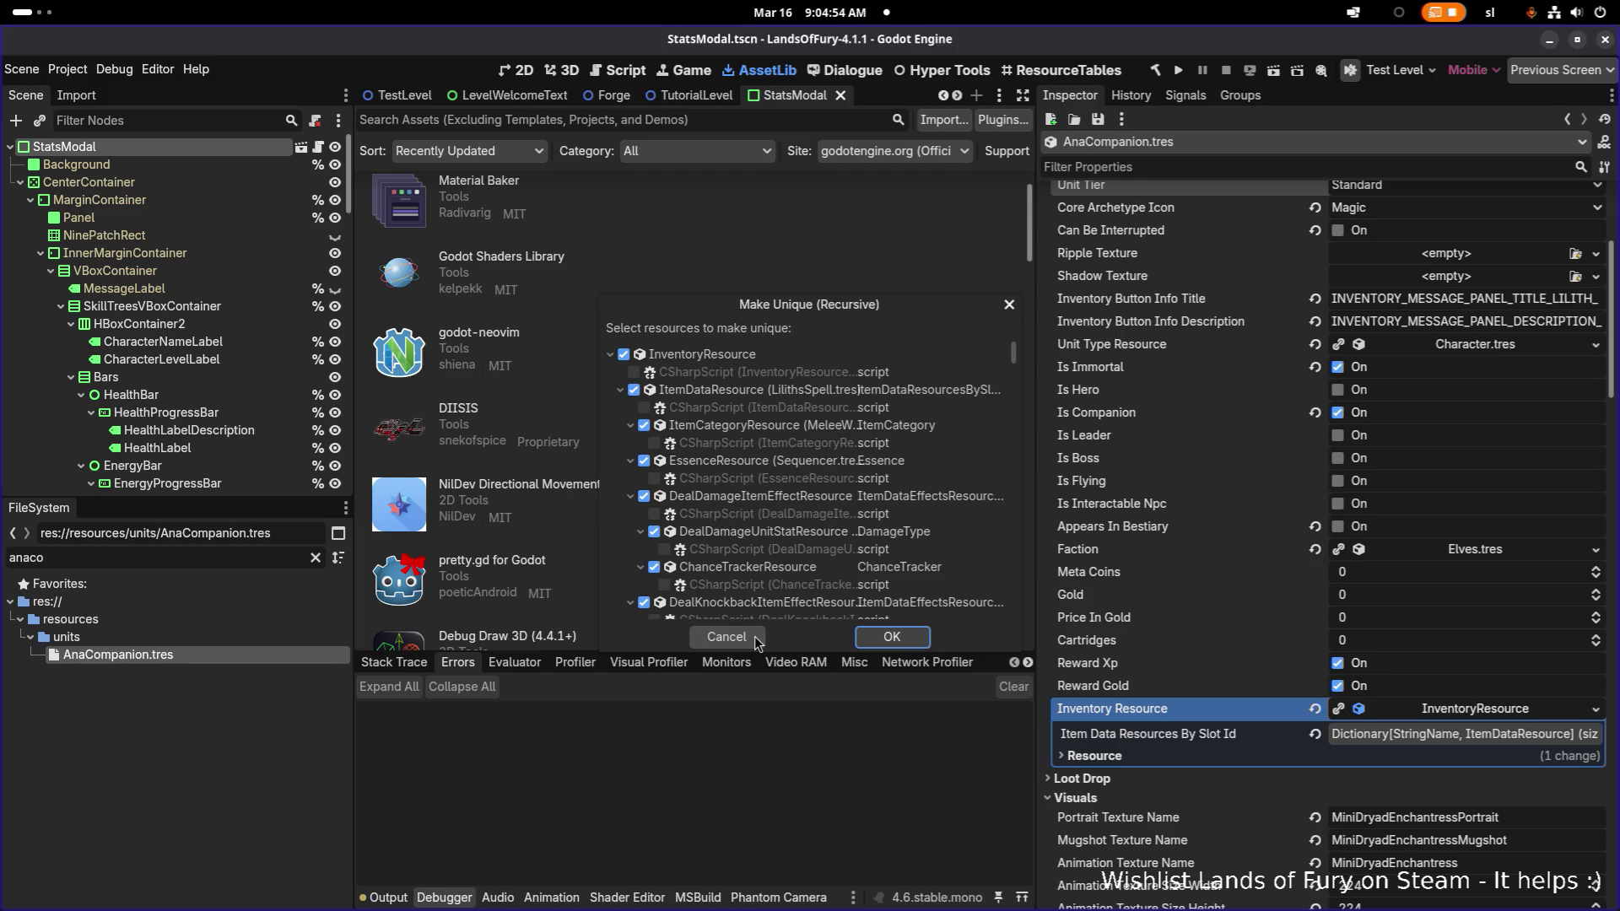
{"action": "key", "text": "Return"}
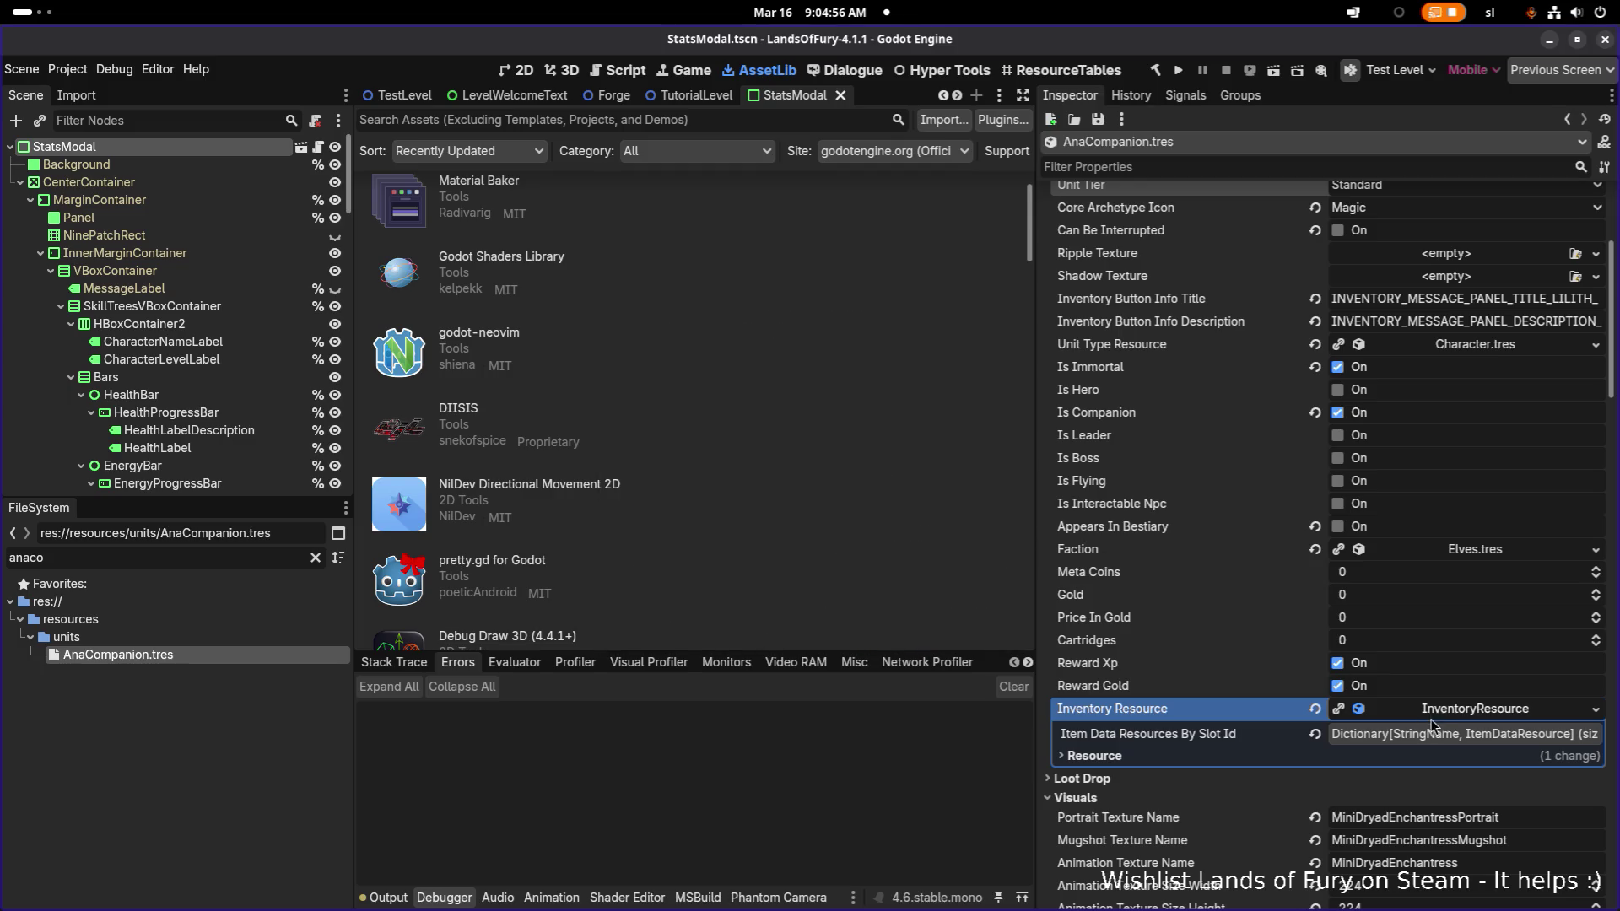
{"action": "right_click", "coordinate": [1456, 712]}
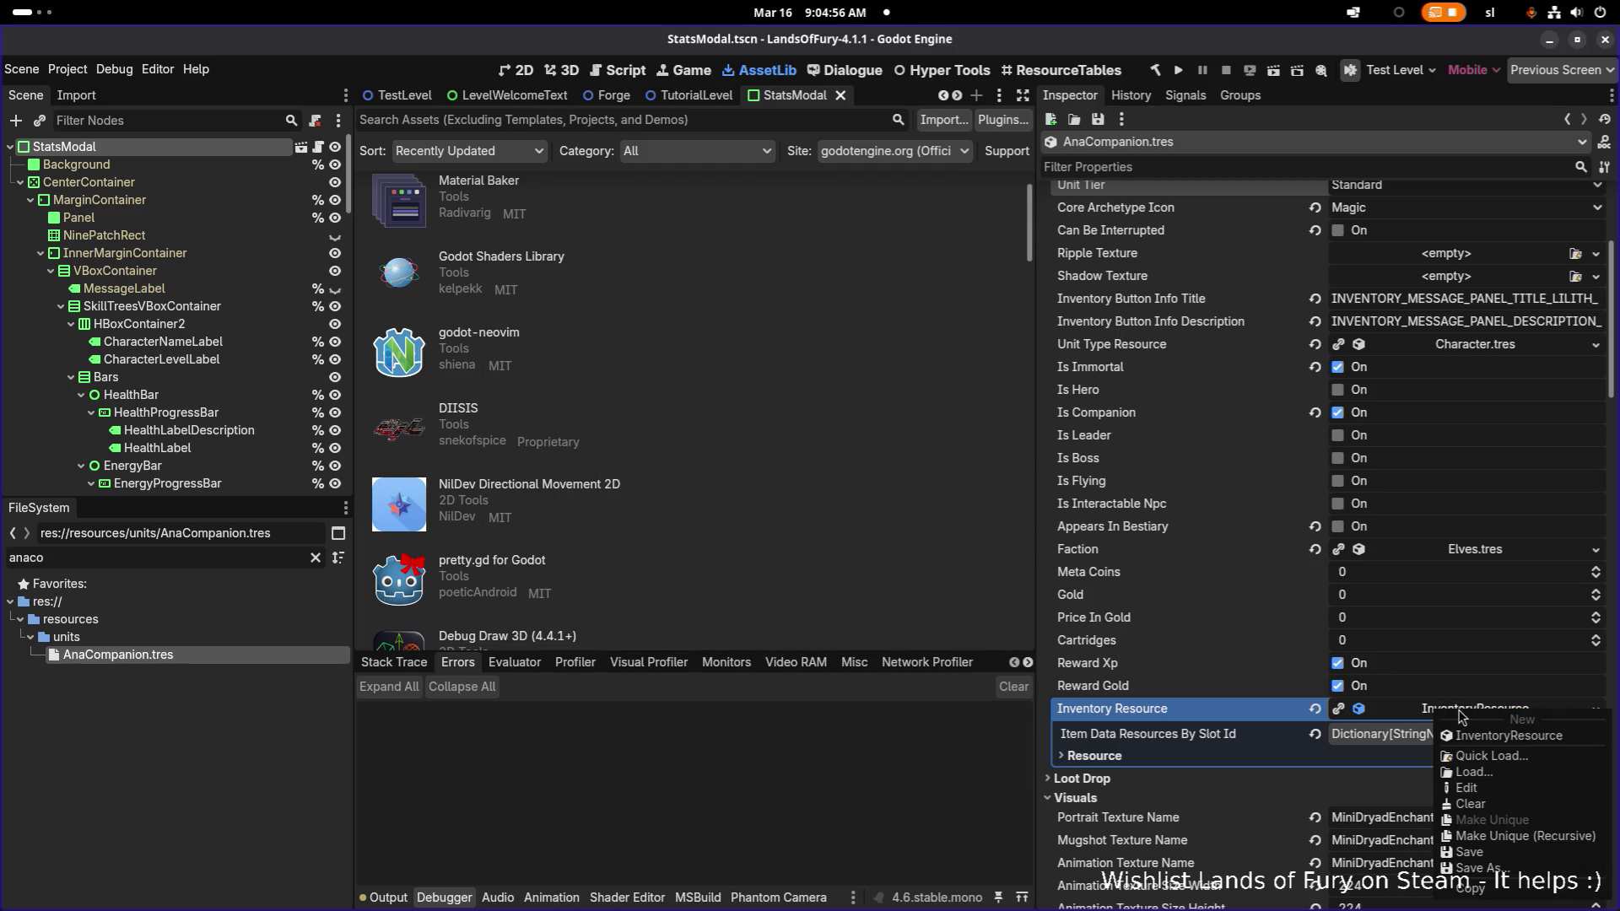
{"action": "left_click", "coordinate": [1516, 838]}
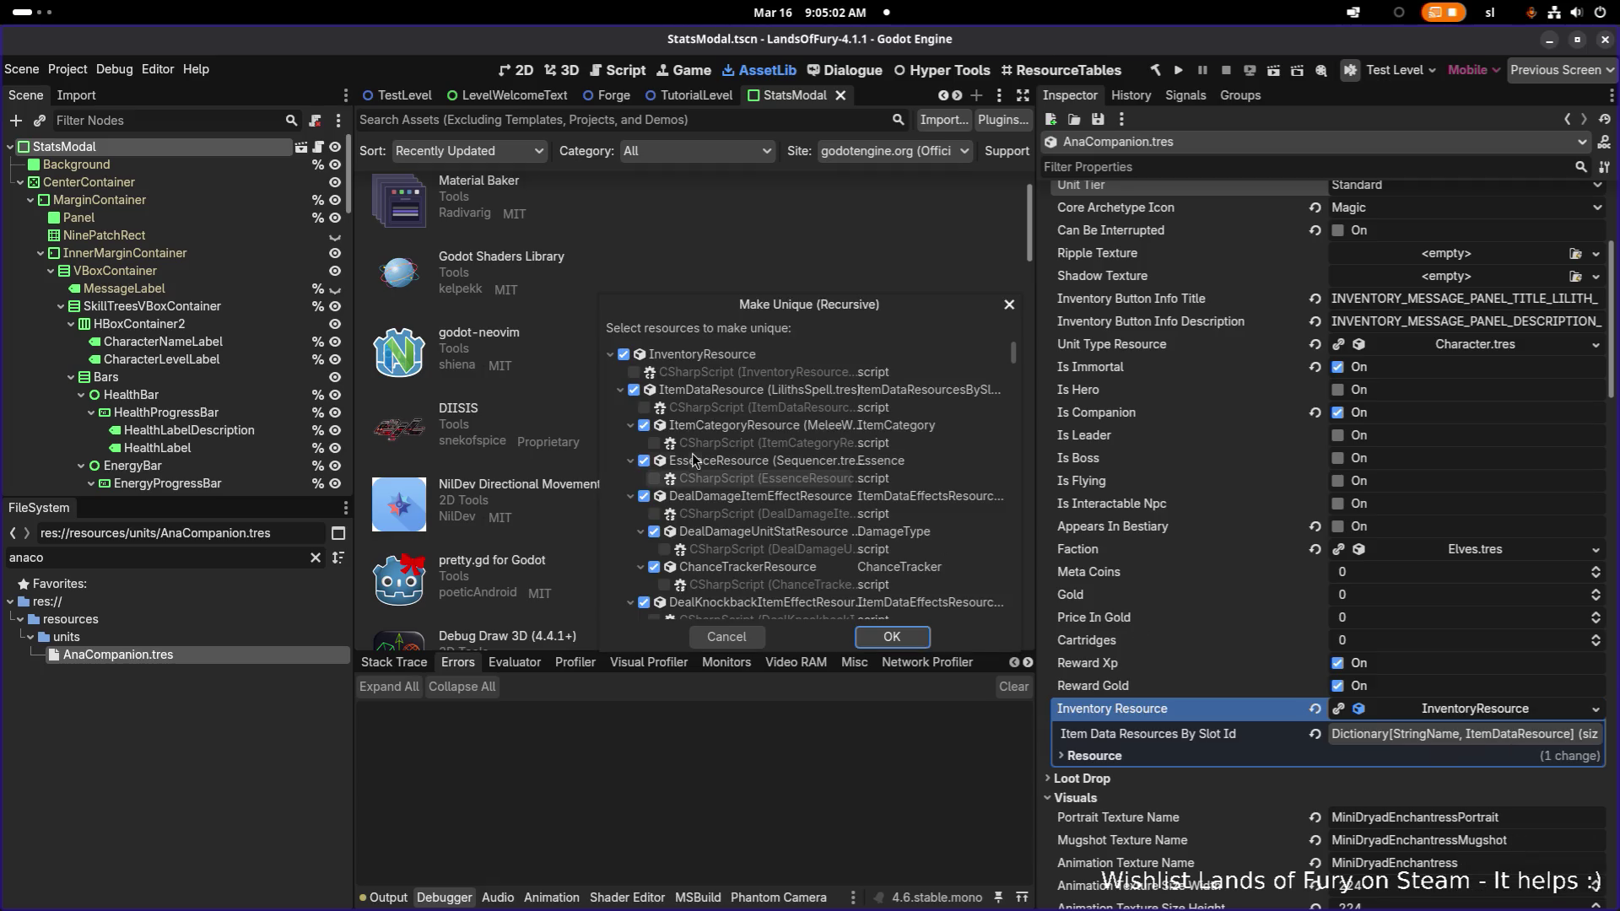
{"action": "left_click", "coordinate": [621, 390]}
{"action": "left_click", "coordinate": [621, 408]}
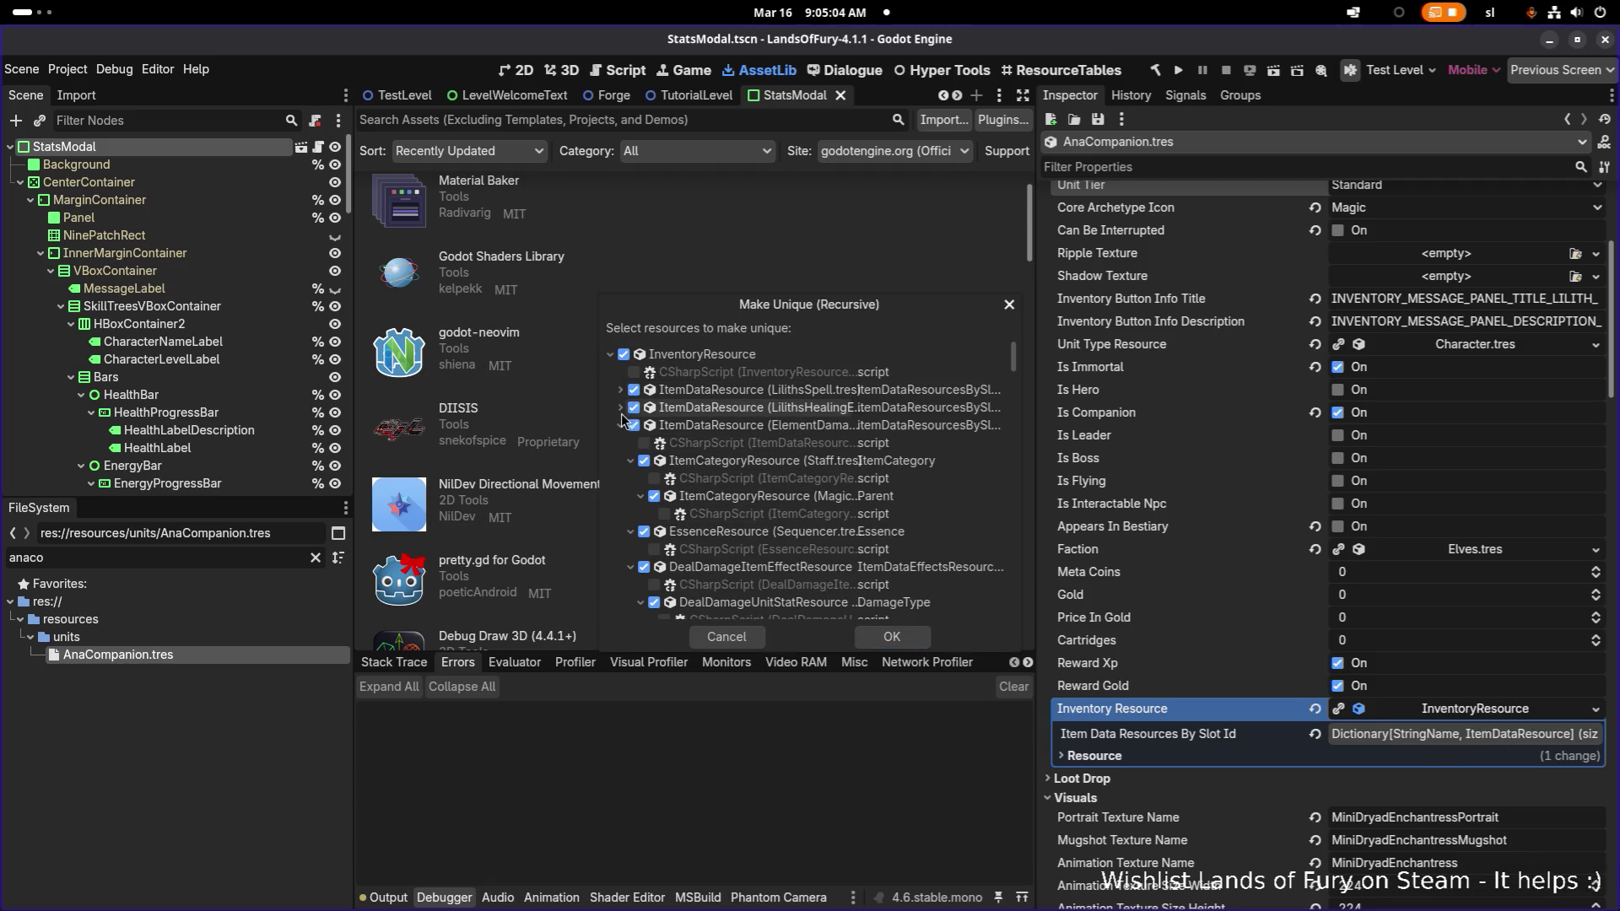
{"action": "left_click", "coordinate": [621, 426]}
{"action": "left_click", "coordinate": [621, 443]}
{"action": "left_click", "coordinate": [621, 461]}
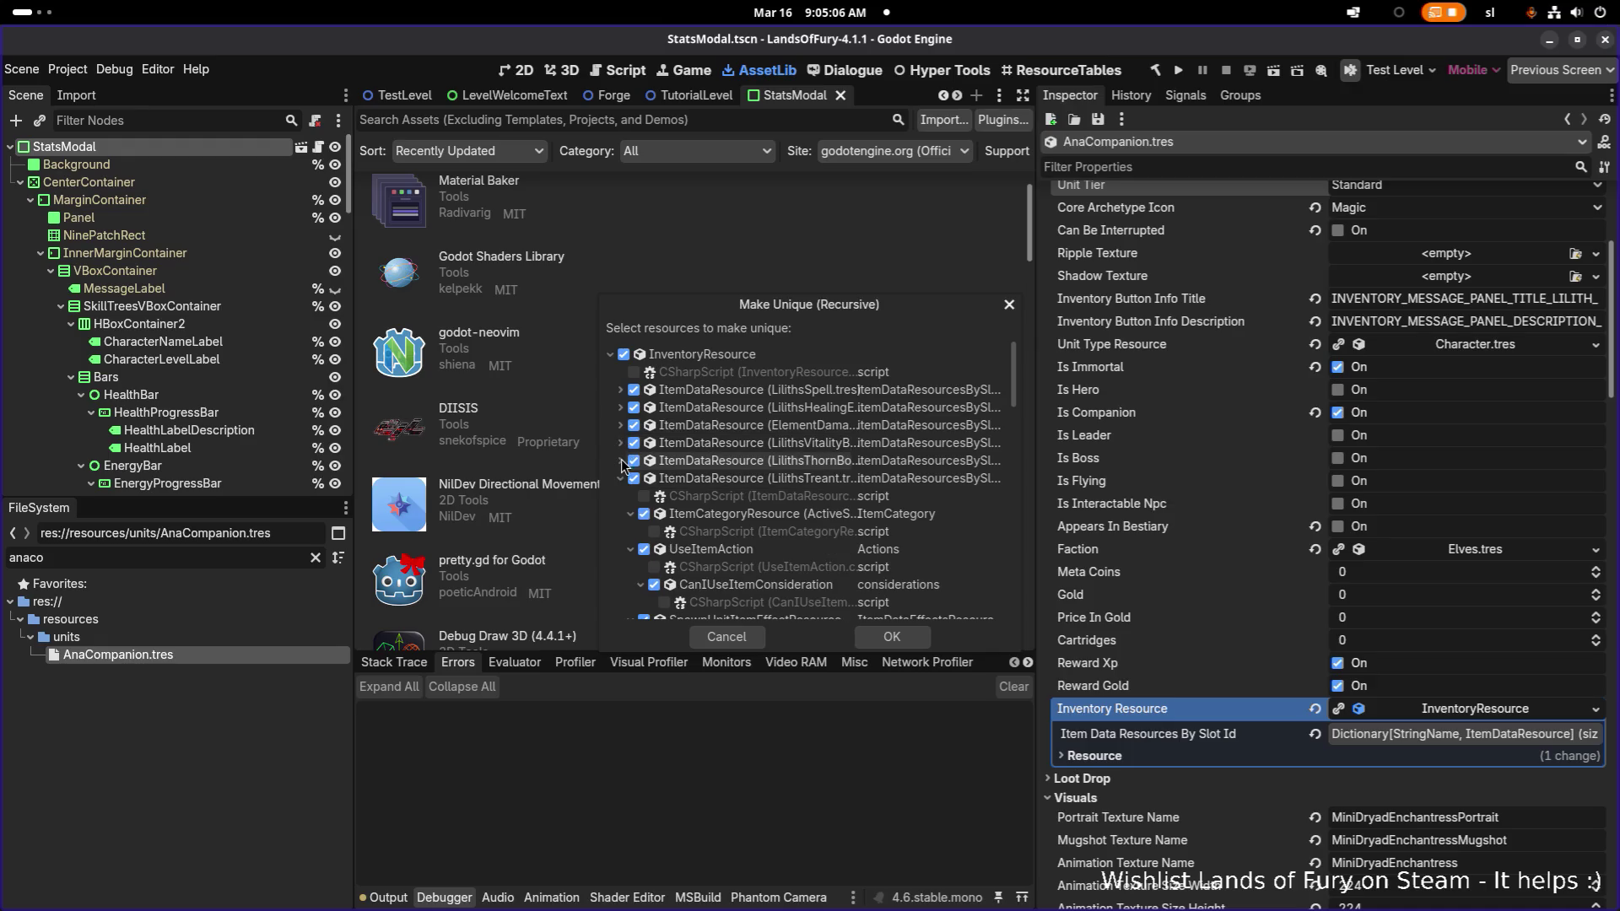
{"action": "left_click", "coordinate": [621, 479]}
{"action": "left_click", "coordinate": [621, 499]}
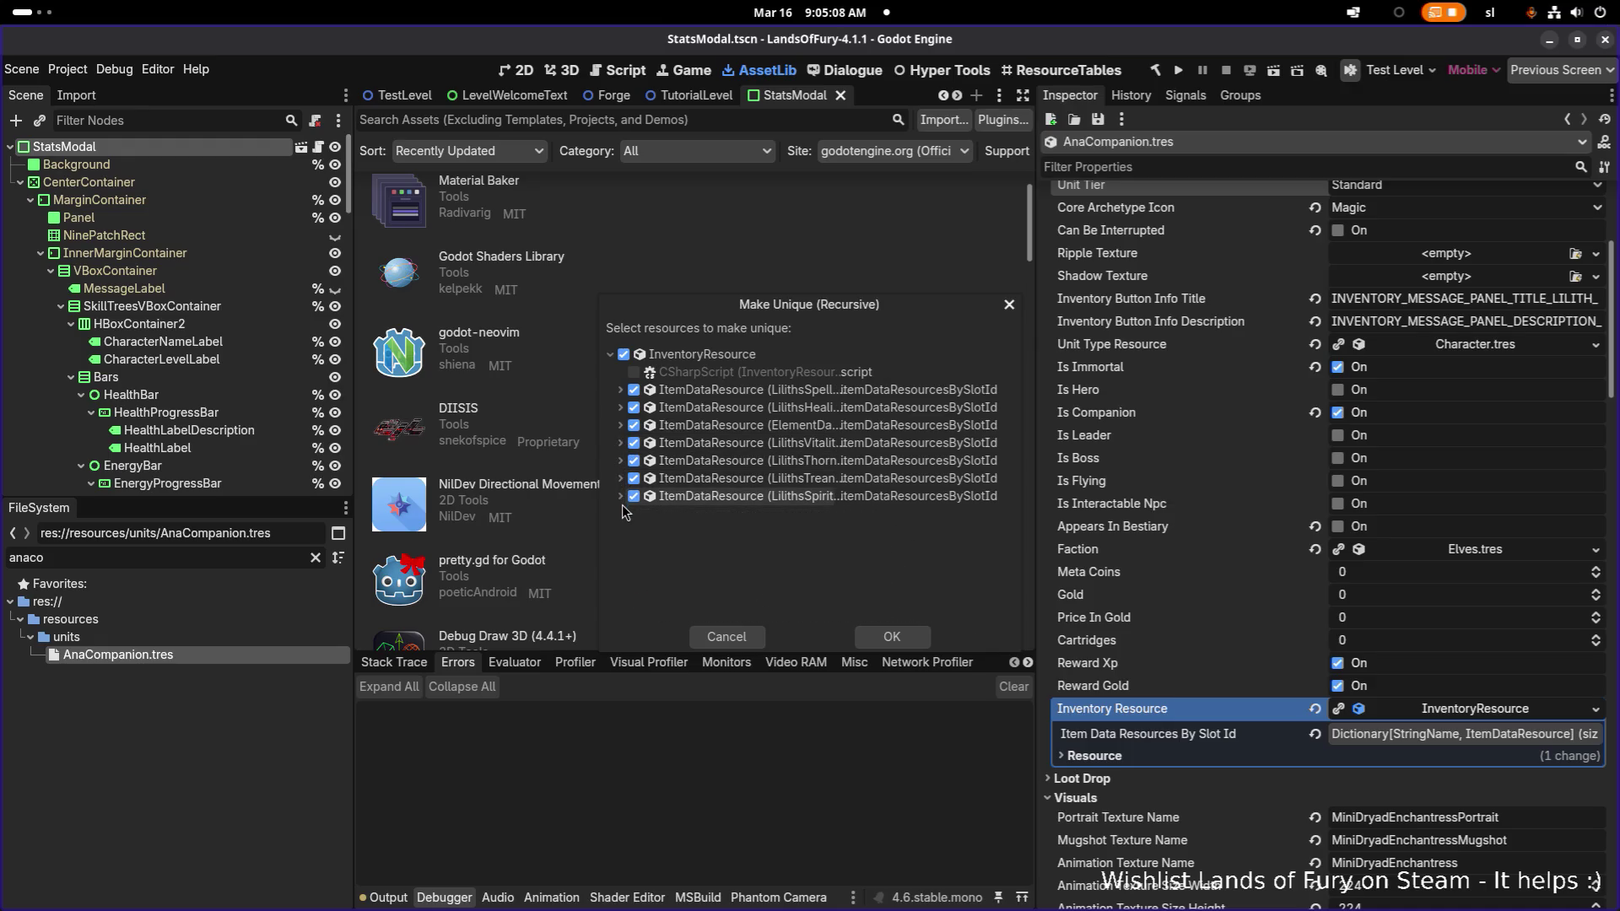
- Uncheck all seven ItemDataResource entries, including LilithsSpell, so only the inventory becomes unique
{"action": "left_click", "coordinate": [634, 496]}
{"action": "left_click", "coordinate": [634, 478]}
{"action": "left_click", "coordinate": [634, 460]}
{"action": "left_click", "coordinate": [634, 443]}
{"action": "left_click", "coordinate": [634, 425]}
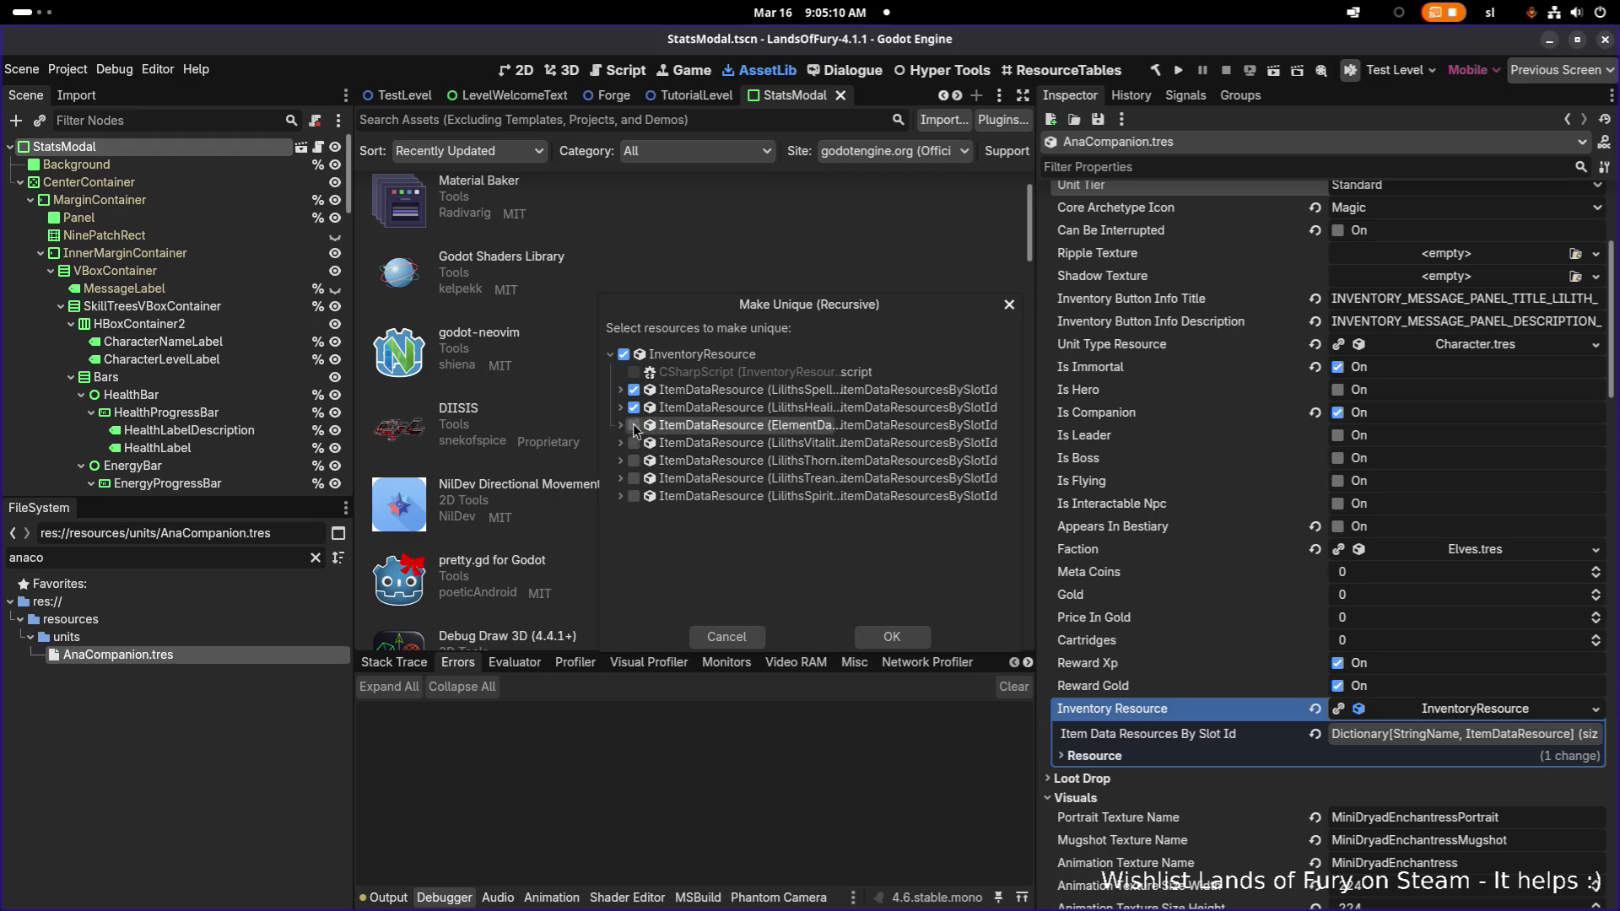
{"action": "left_click", "coordinate": [633, 407]}
{"action": "left_click", "coordinate": [633, 390]}
{"action": "left_click", "coordinate": [898, 634]}
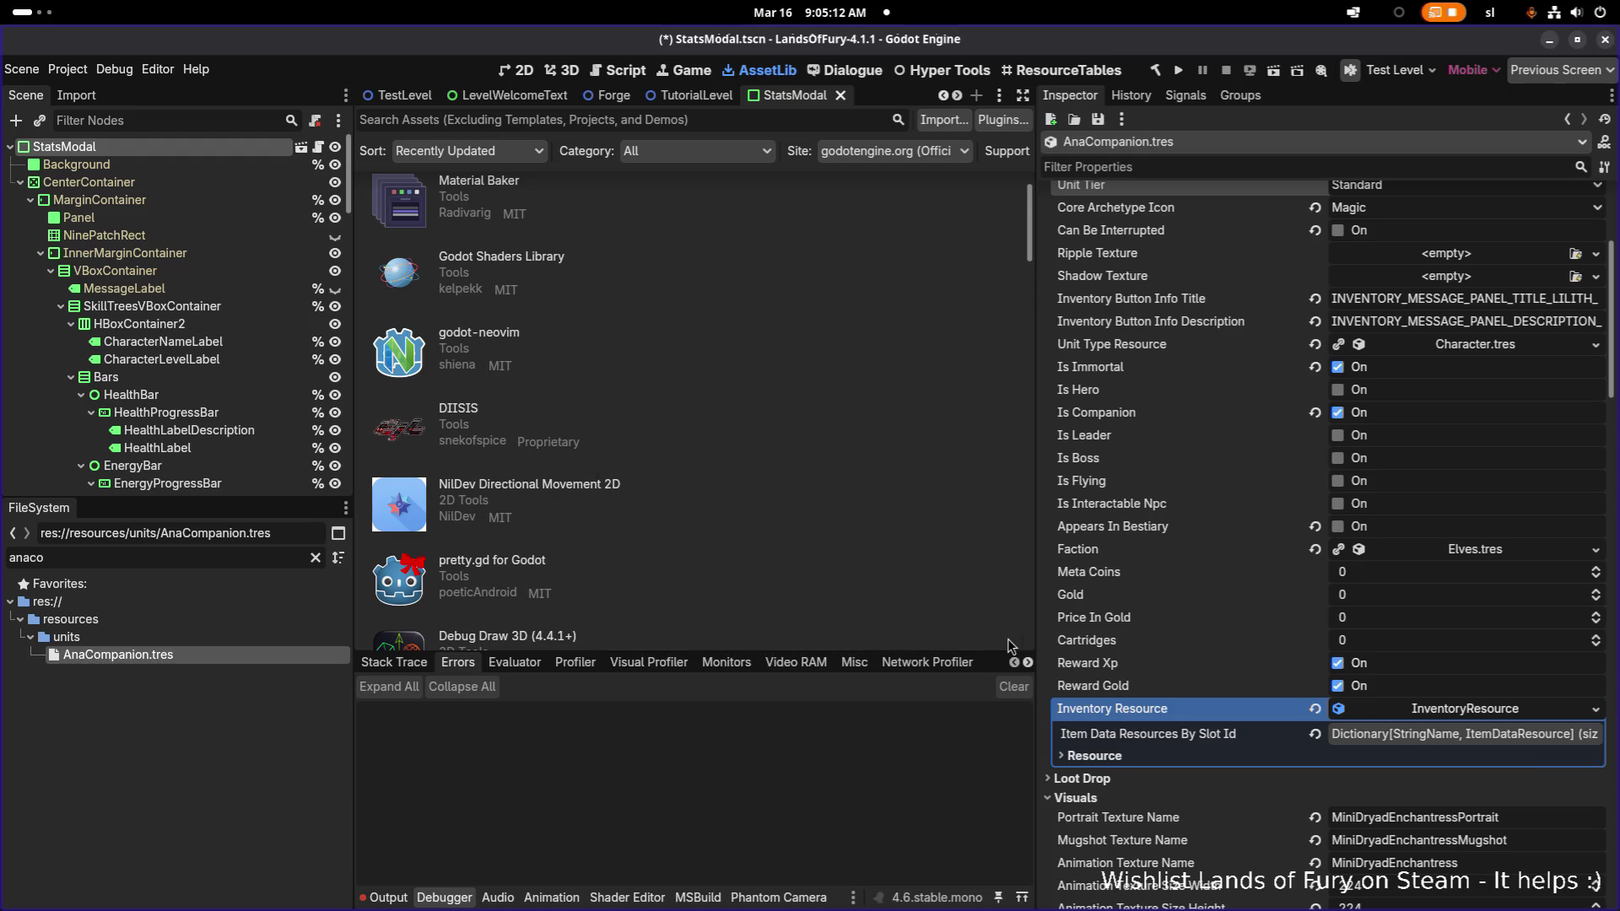
{"action": "left_click", "coordinate": [1442, 741]}
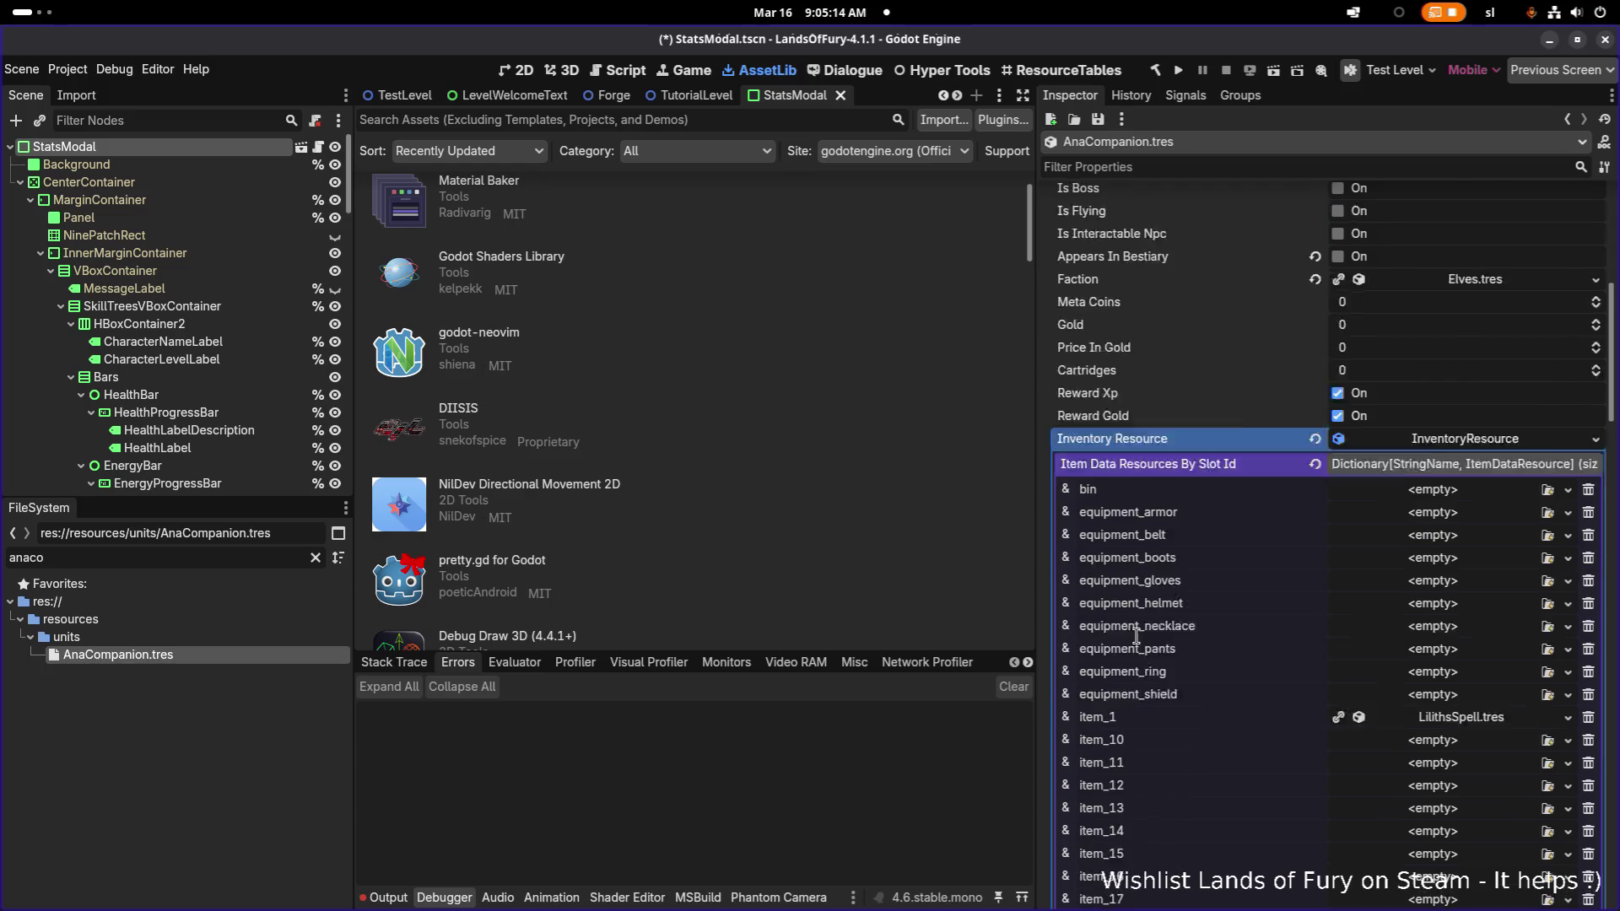
- Scroll down to Visuals and select the Portrait Texture Name and Animation Texture Name fields
{"action": "scroll", "coordinate": [1265, 633], "scroll_direction": "down", "scroll_amount": 5}
{"action": "scroll", "coordinate": [1148, 511], "scroll_direction": "down", "scroll_amount": 6}
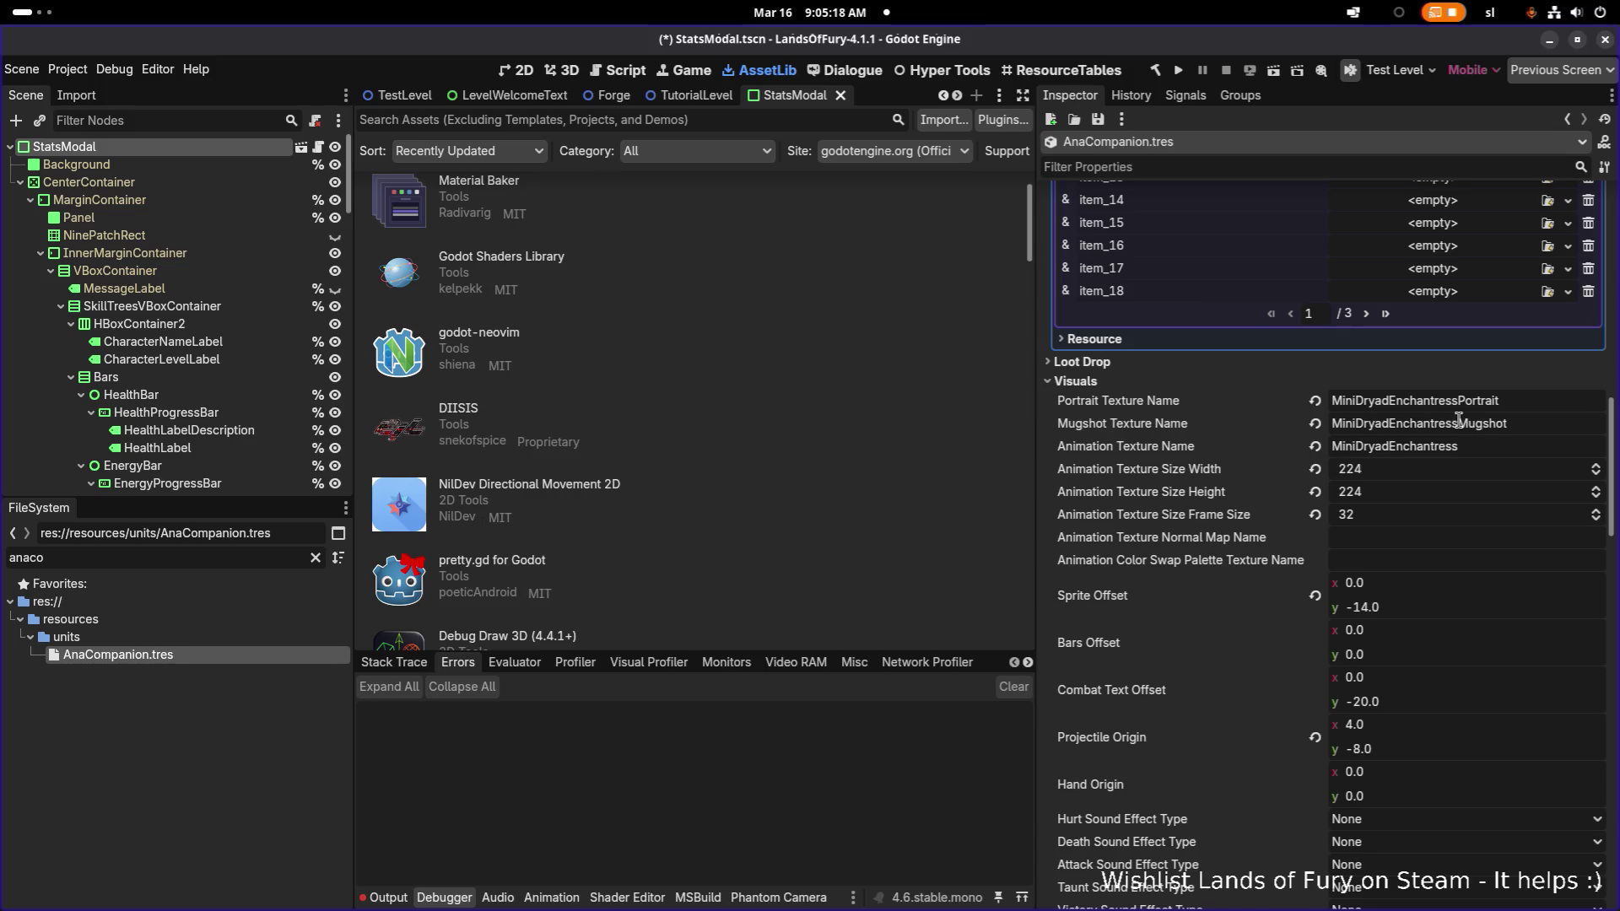
{"action": "left_click", "coordinate": [1548, 406]}
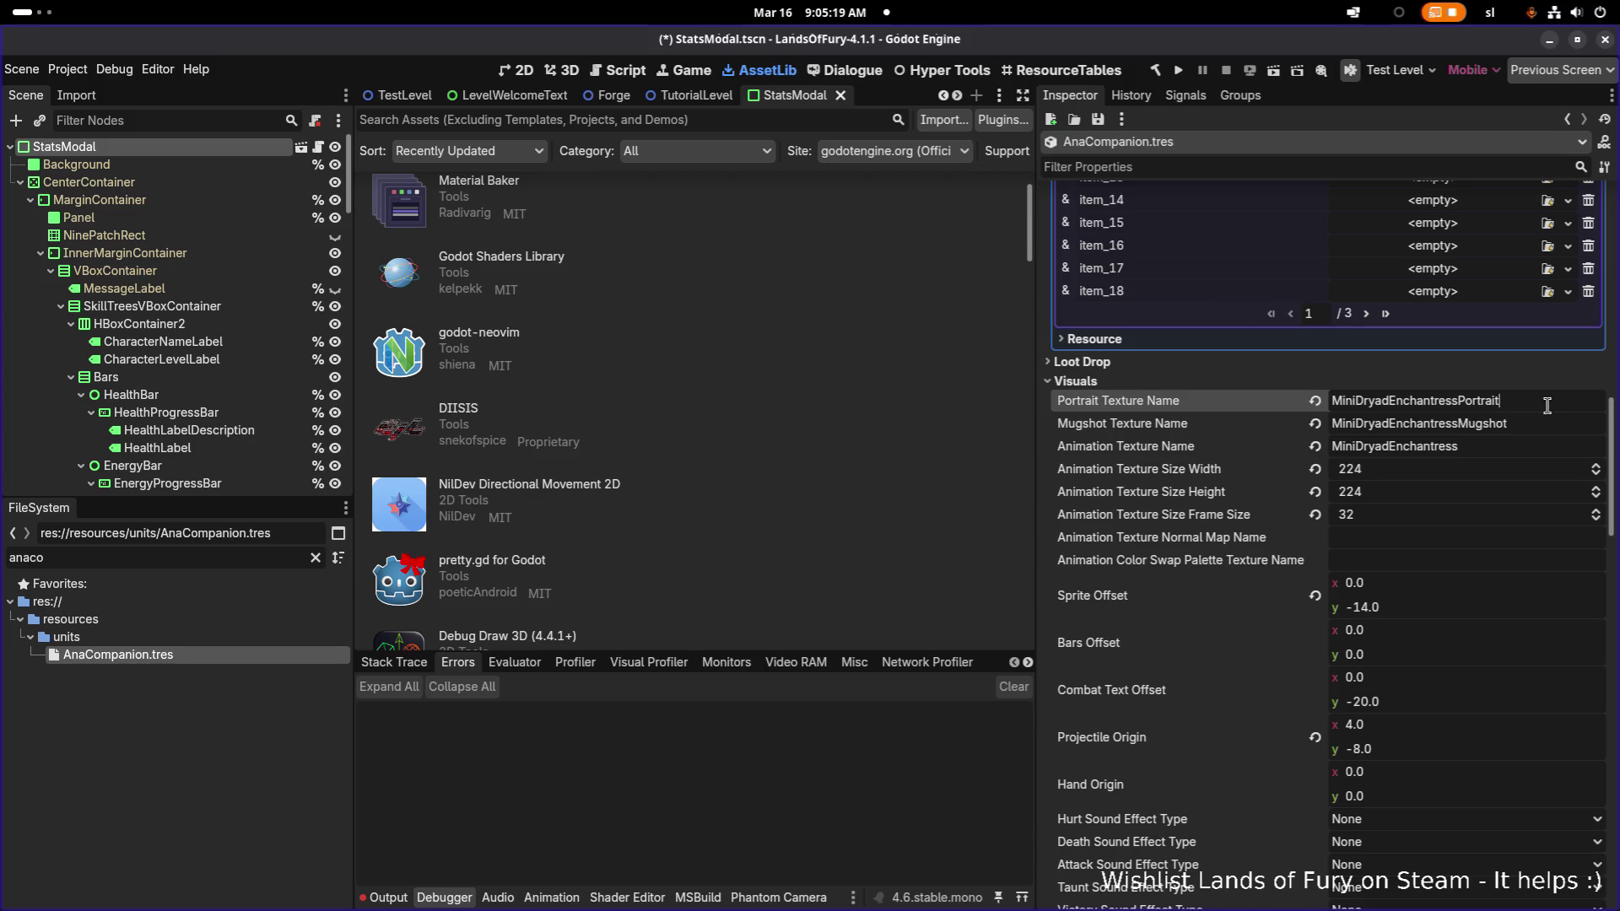
{"action": "left_click", "coordinate": [1491, 447]}
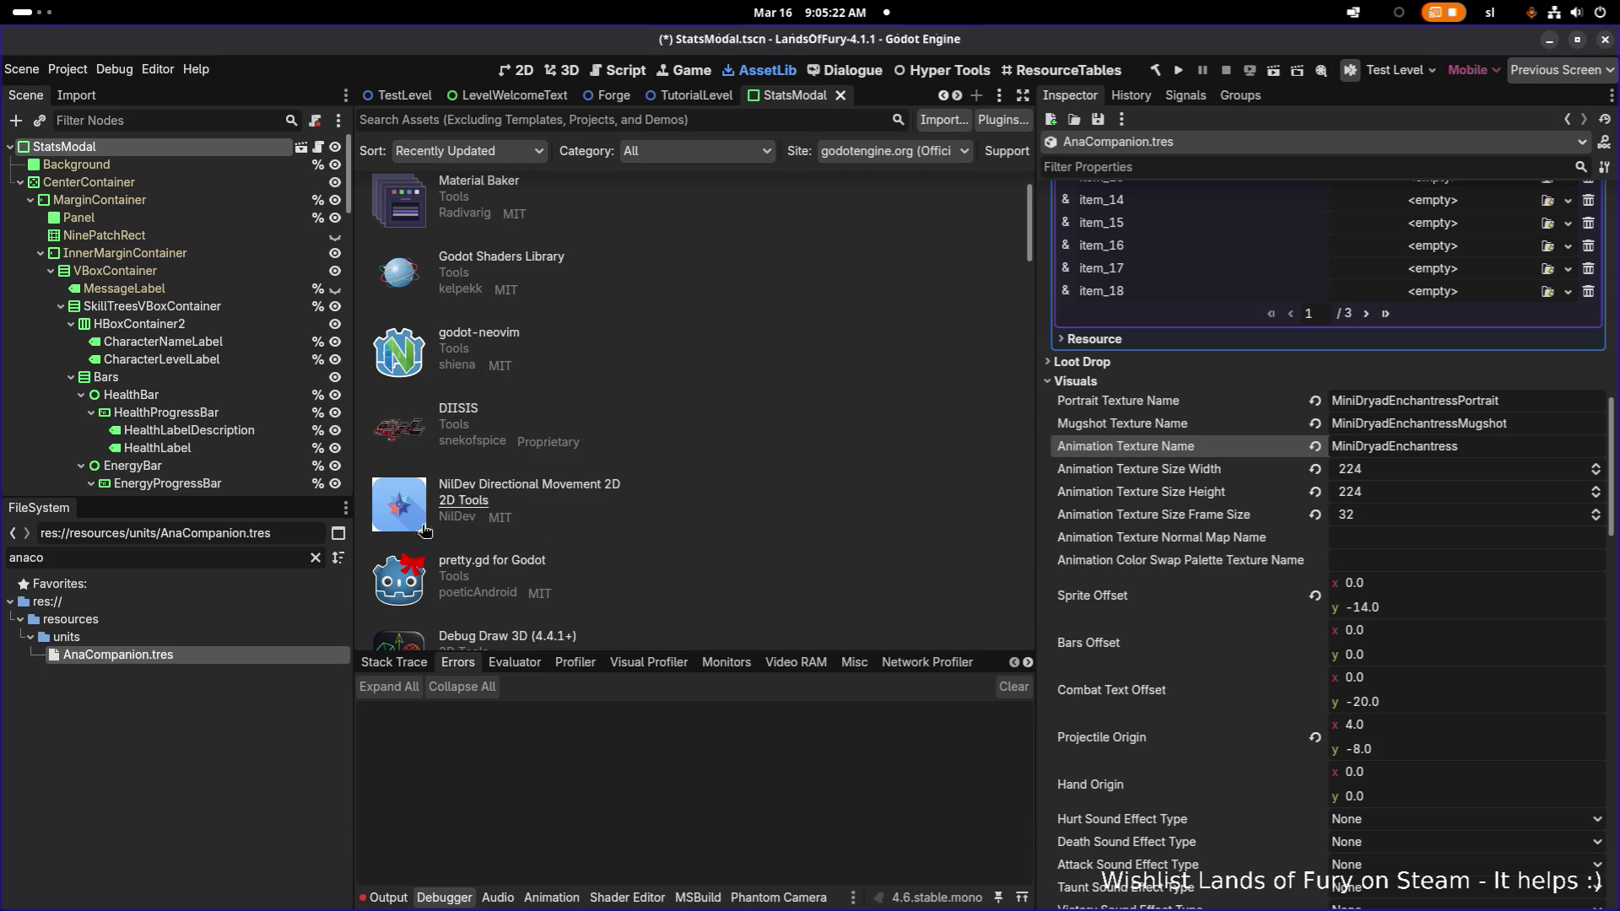
- Filter FileSystem for archer, miniar, arche and elven, then minielfa to list MiniElfArcaneArcher files
{"action": "double_click", "coordinate": [234, 560]}
{"action": "type", "text": "archer"}
{"action": "double_click", "coordinate": [234, 560]}
{"action": "type", "text": "miniar"}
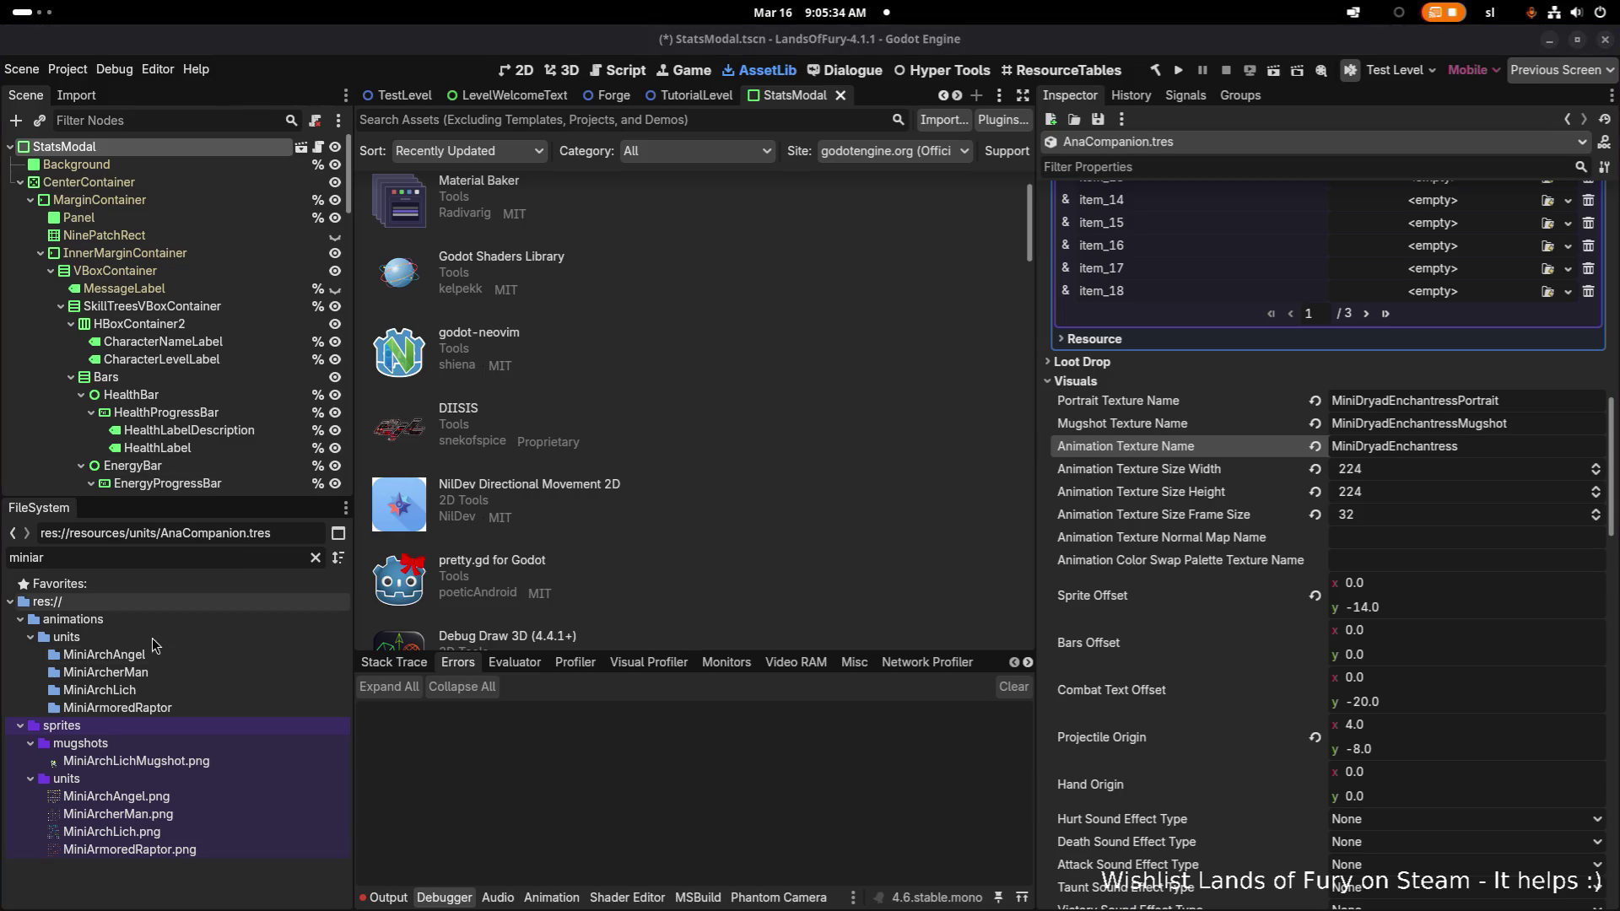
{"action": "double_click", "coordinate": [183, 555]}
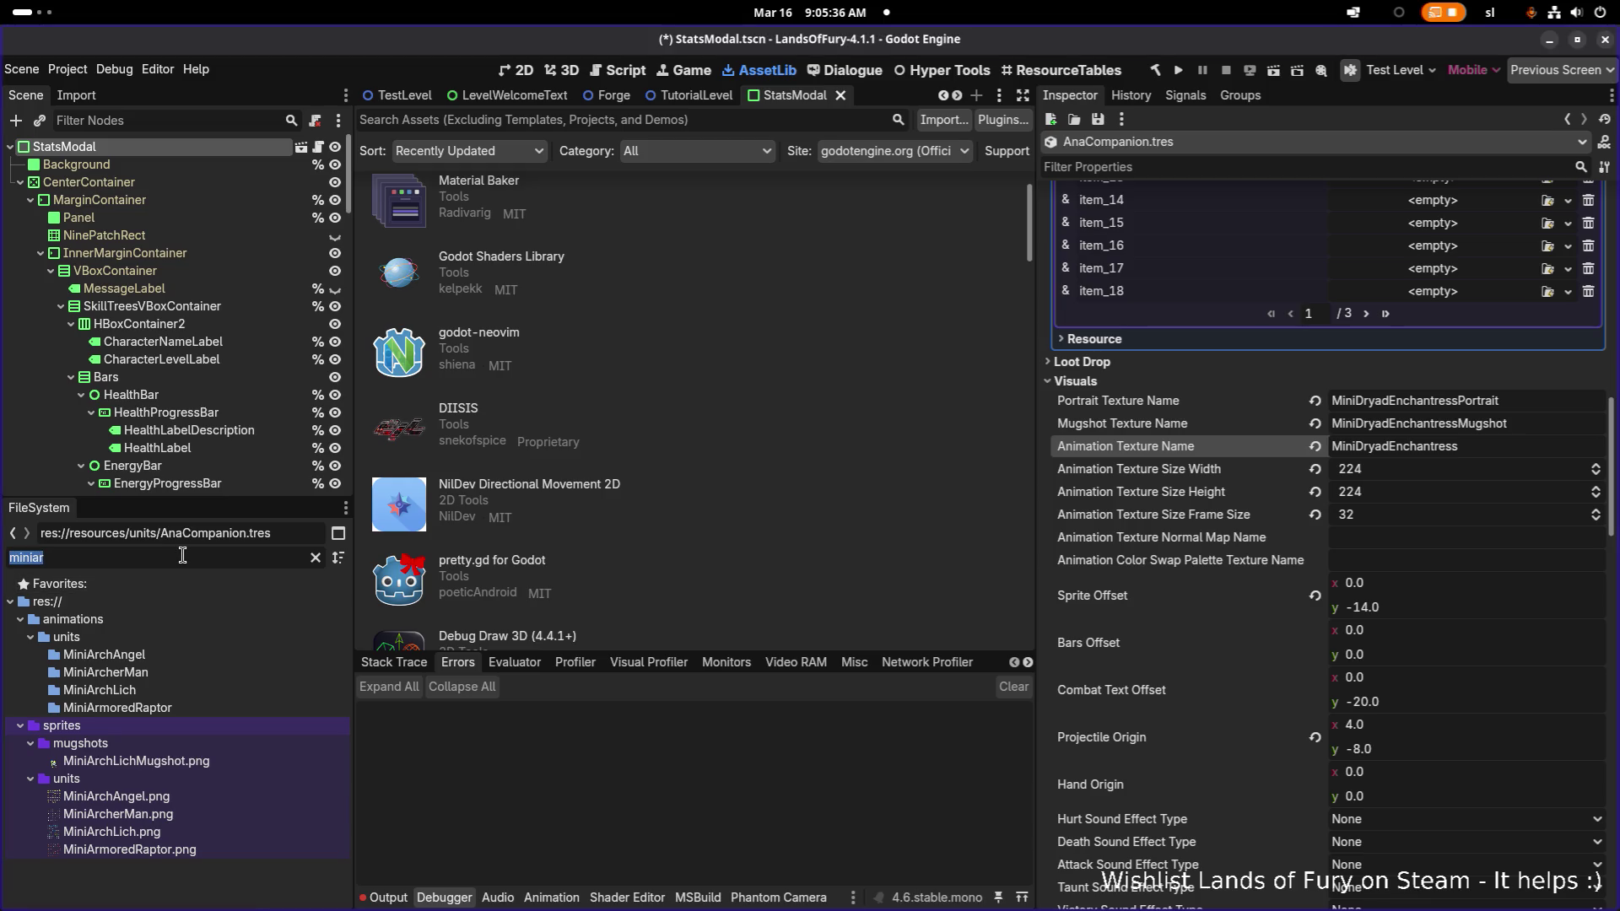
{"action": "type", "text": "archer"}
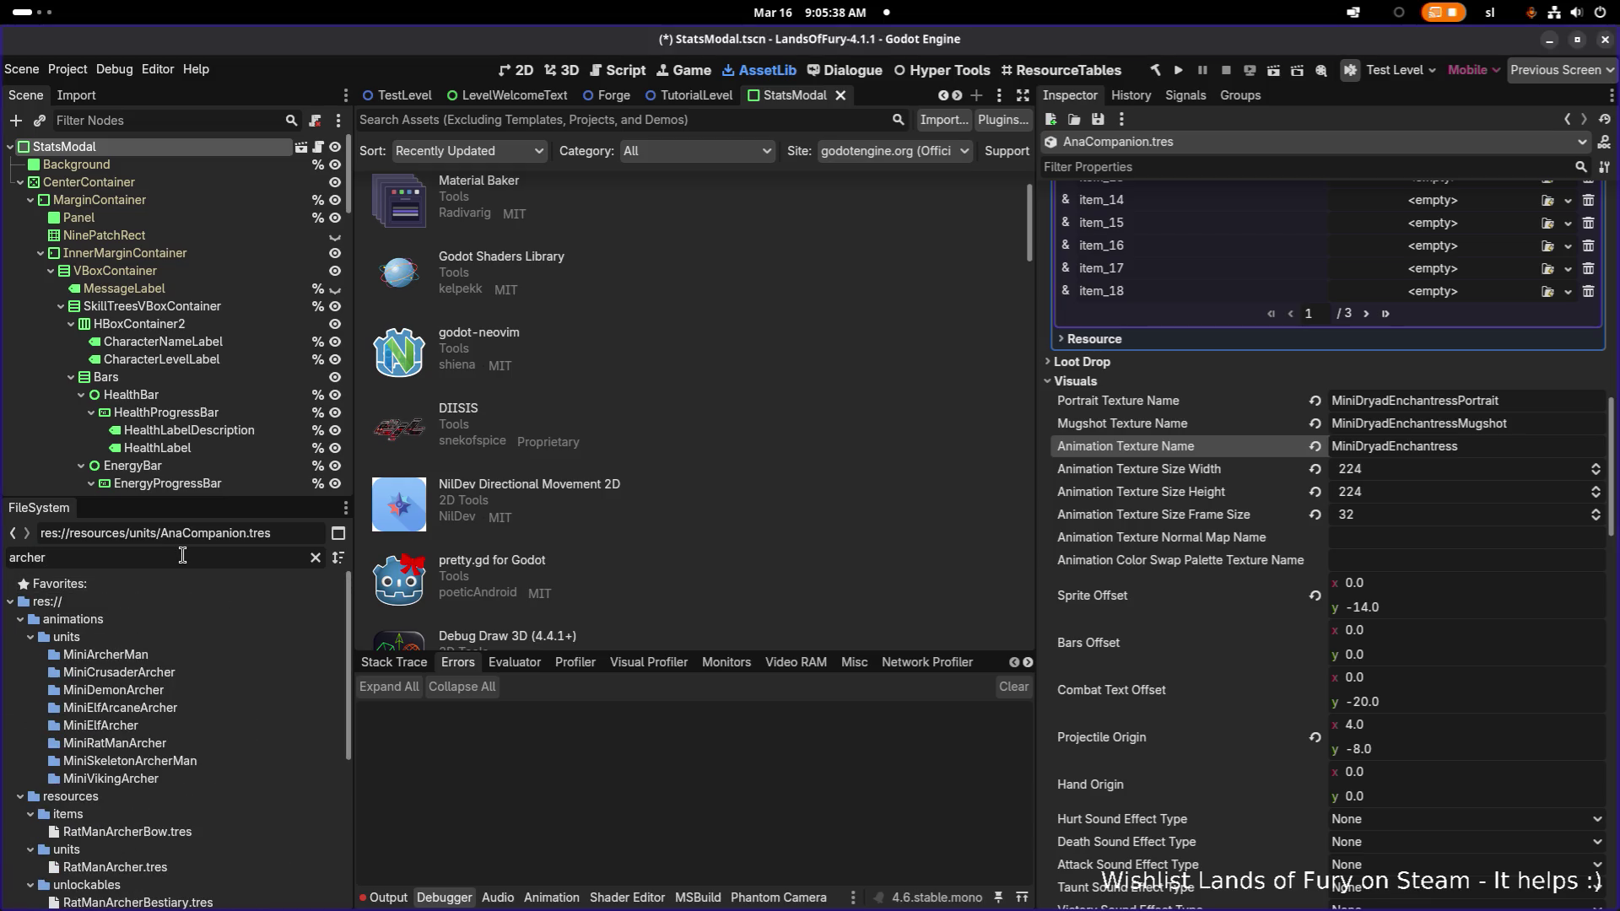
{"action": "key", "text": "ctrl+a"}
{"action": "key", "text": "BackSpace"}
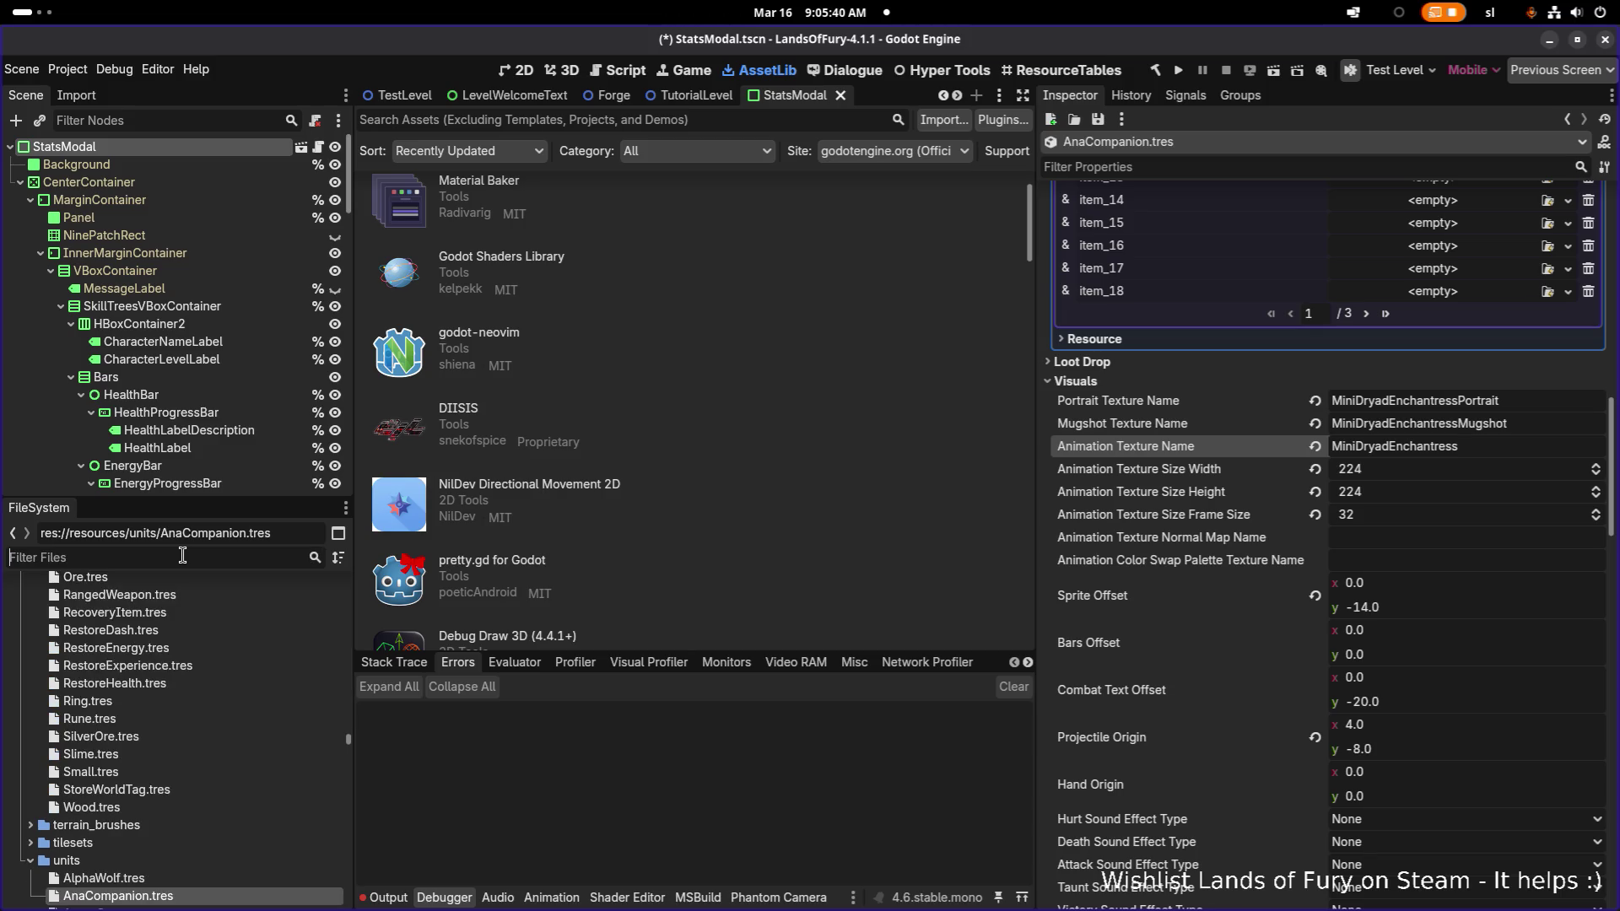
{"action": "type", "text": "elven"}
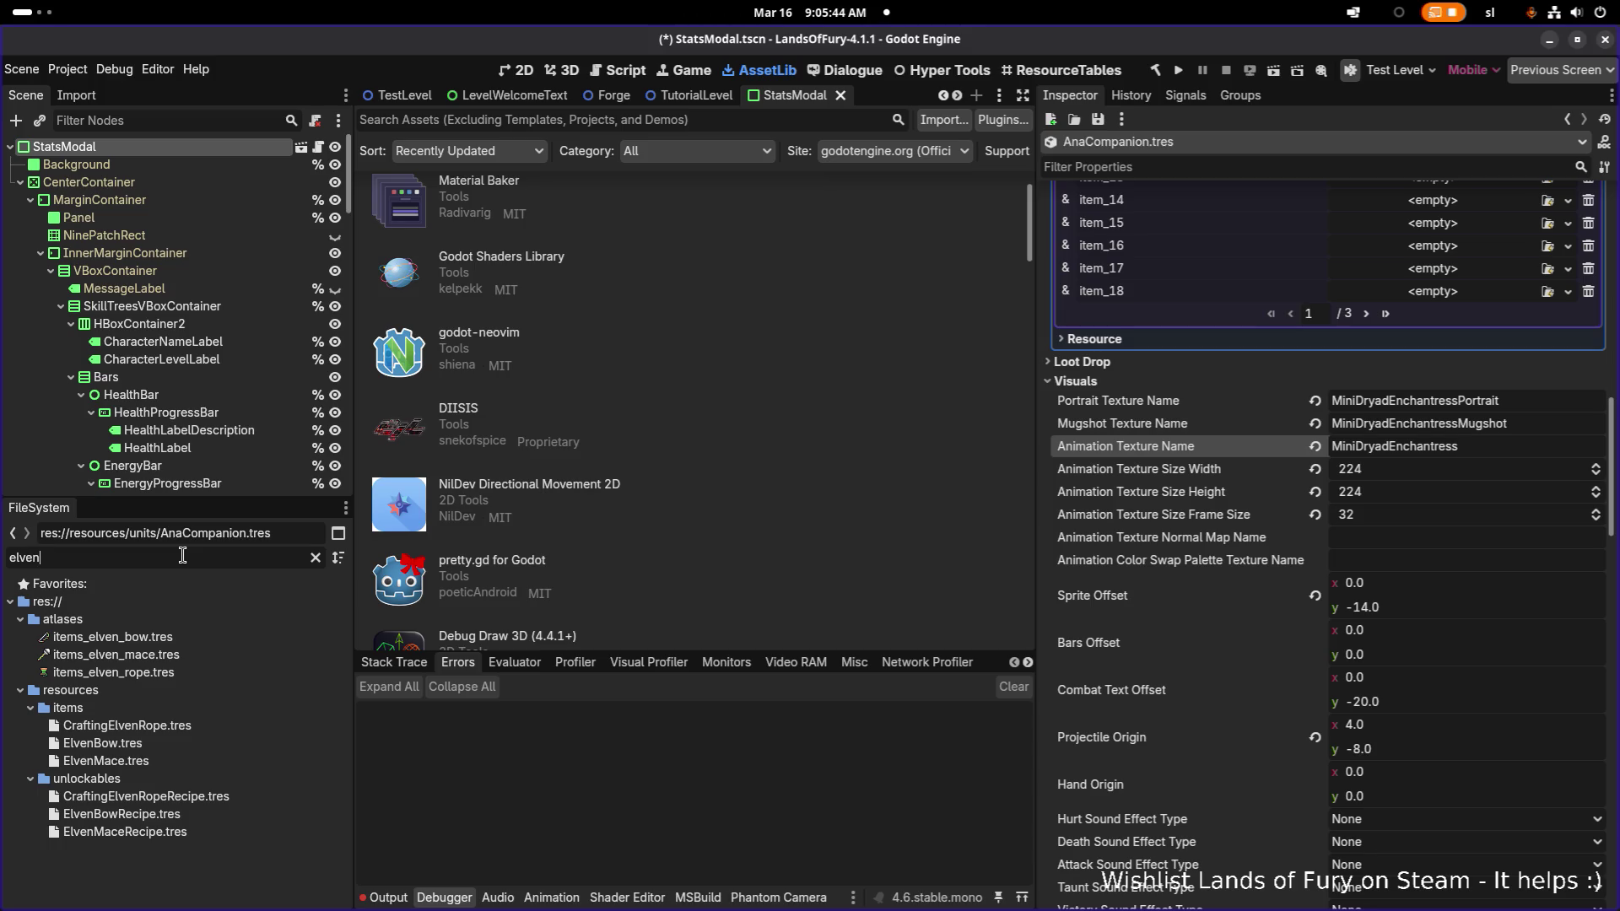
{"action": "key", "text": "ctrl+a"}
{"action": "type", "text": "mini"}
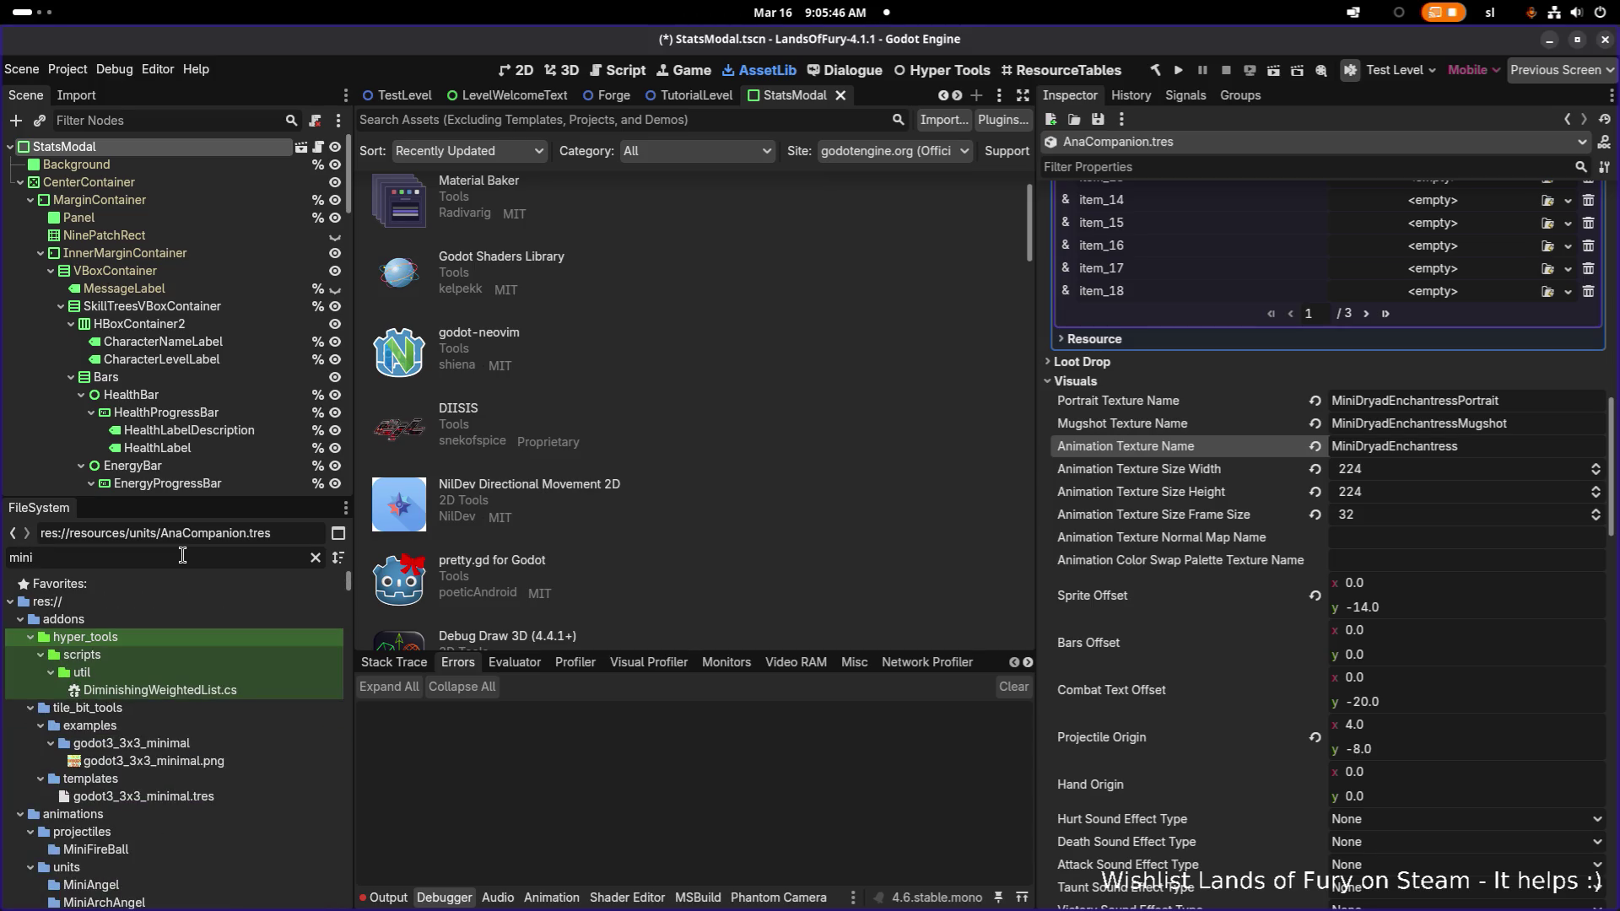
{"action": "type", "text": "elf"}
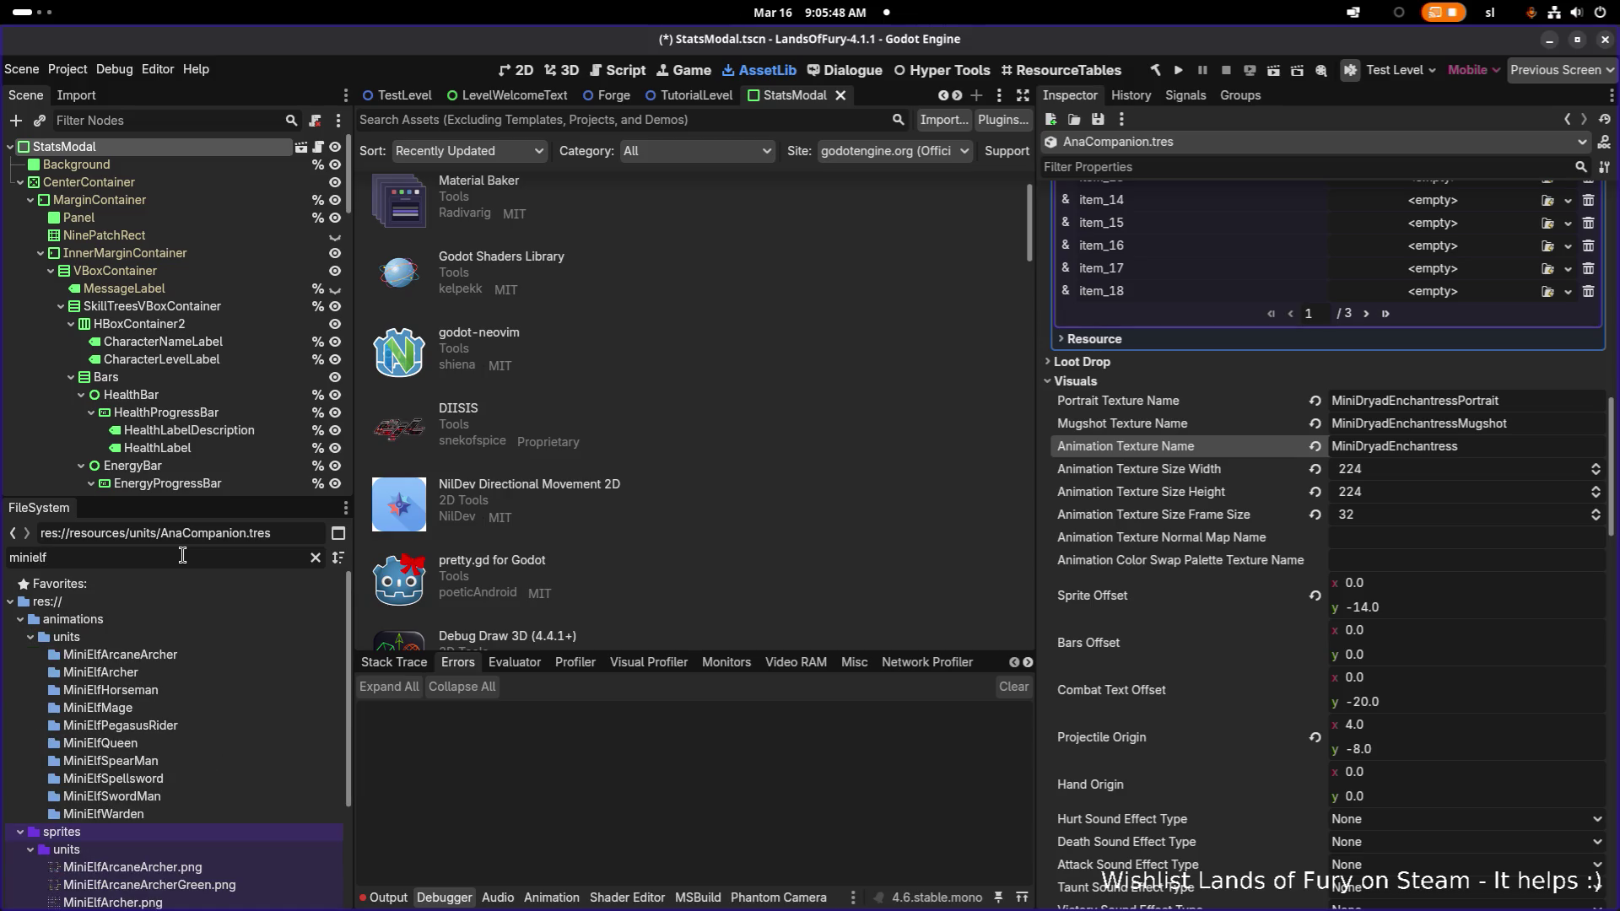
{"action": "type", "text": "ar"}
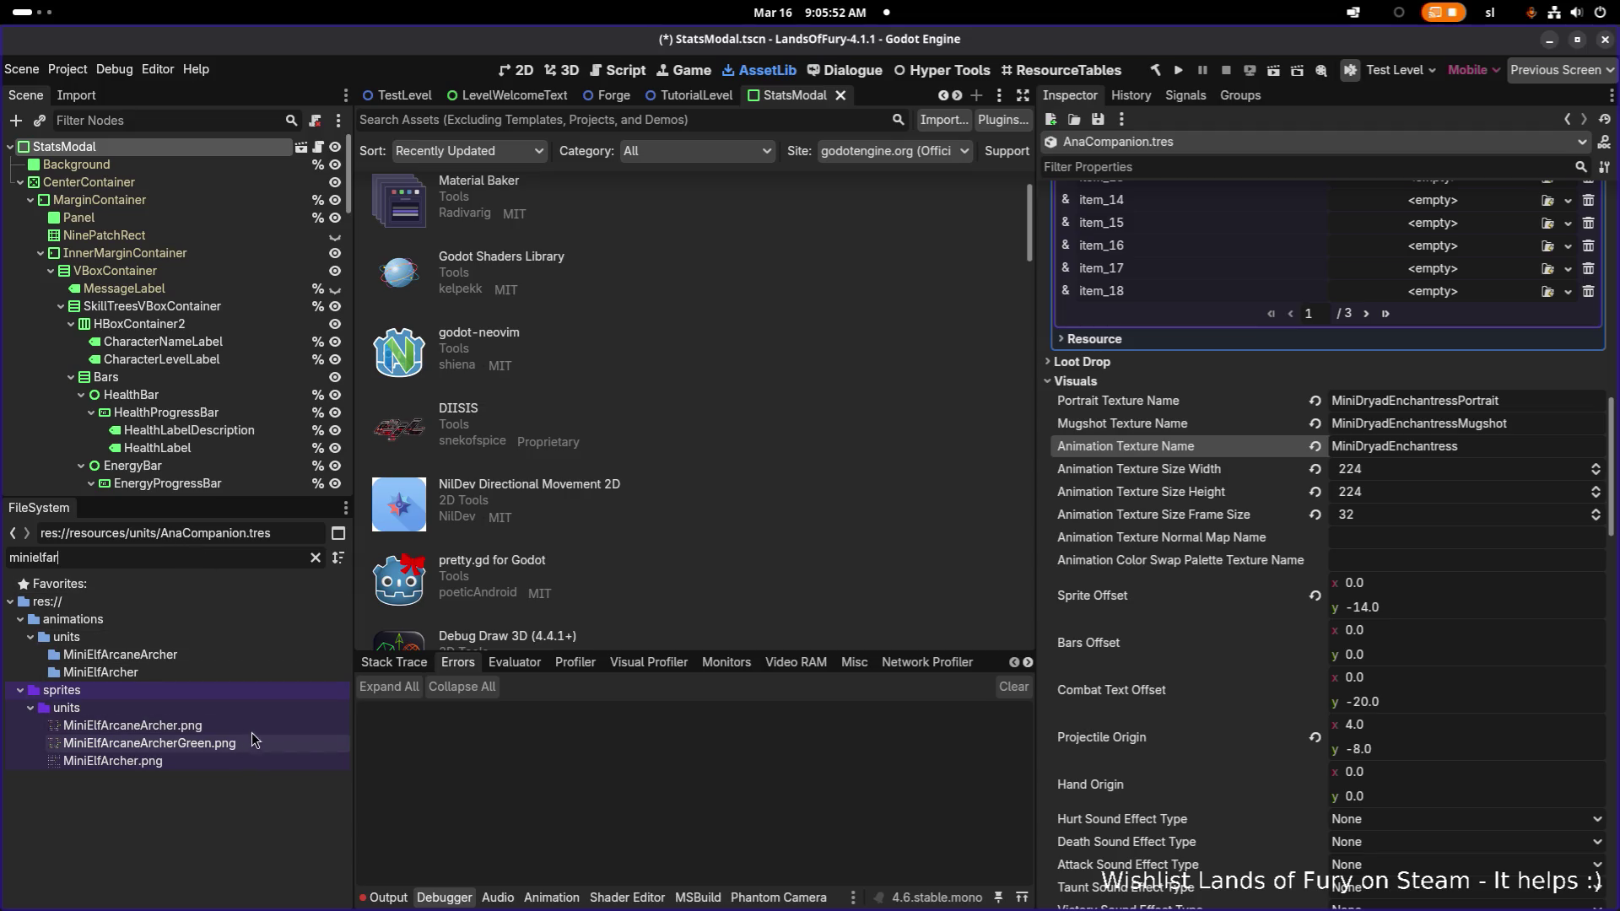
- Replace MiniDryadEnchantress with MiniElfArcaneArcher in the portrait and mugshot texture names
{"action": "left_click", "coordinate": [253, 729]}
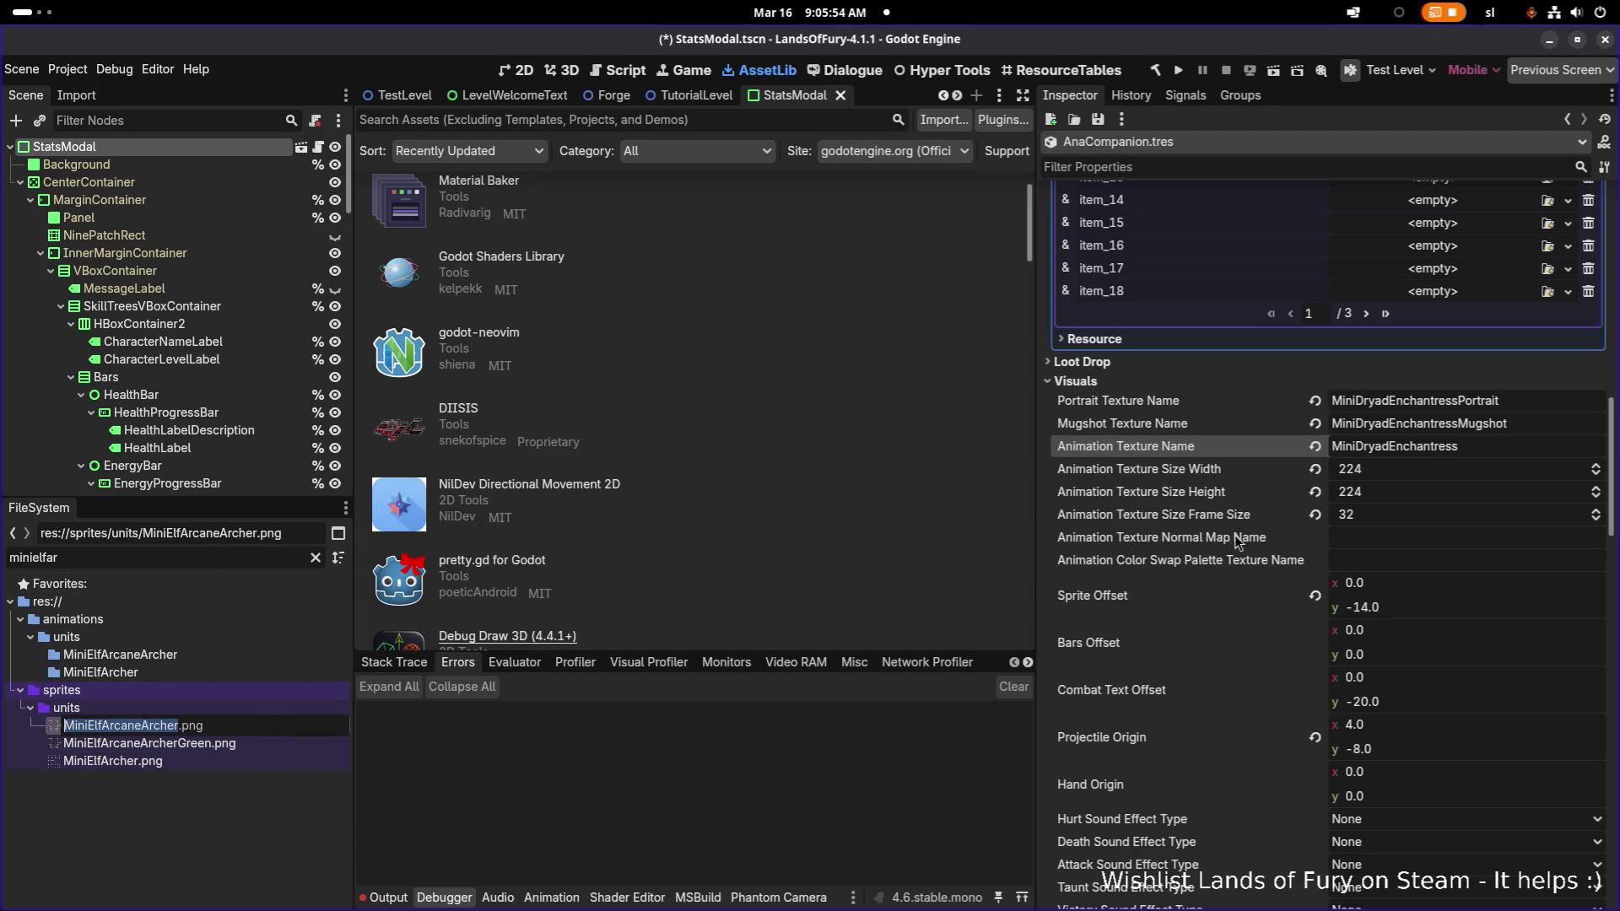
{"action": "left_click", "coordinate": [1508, 402]}
{"action": "left_click", "coordinate": [1463, 403]}
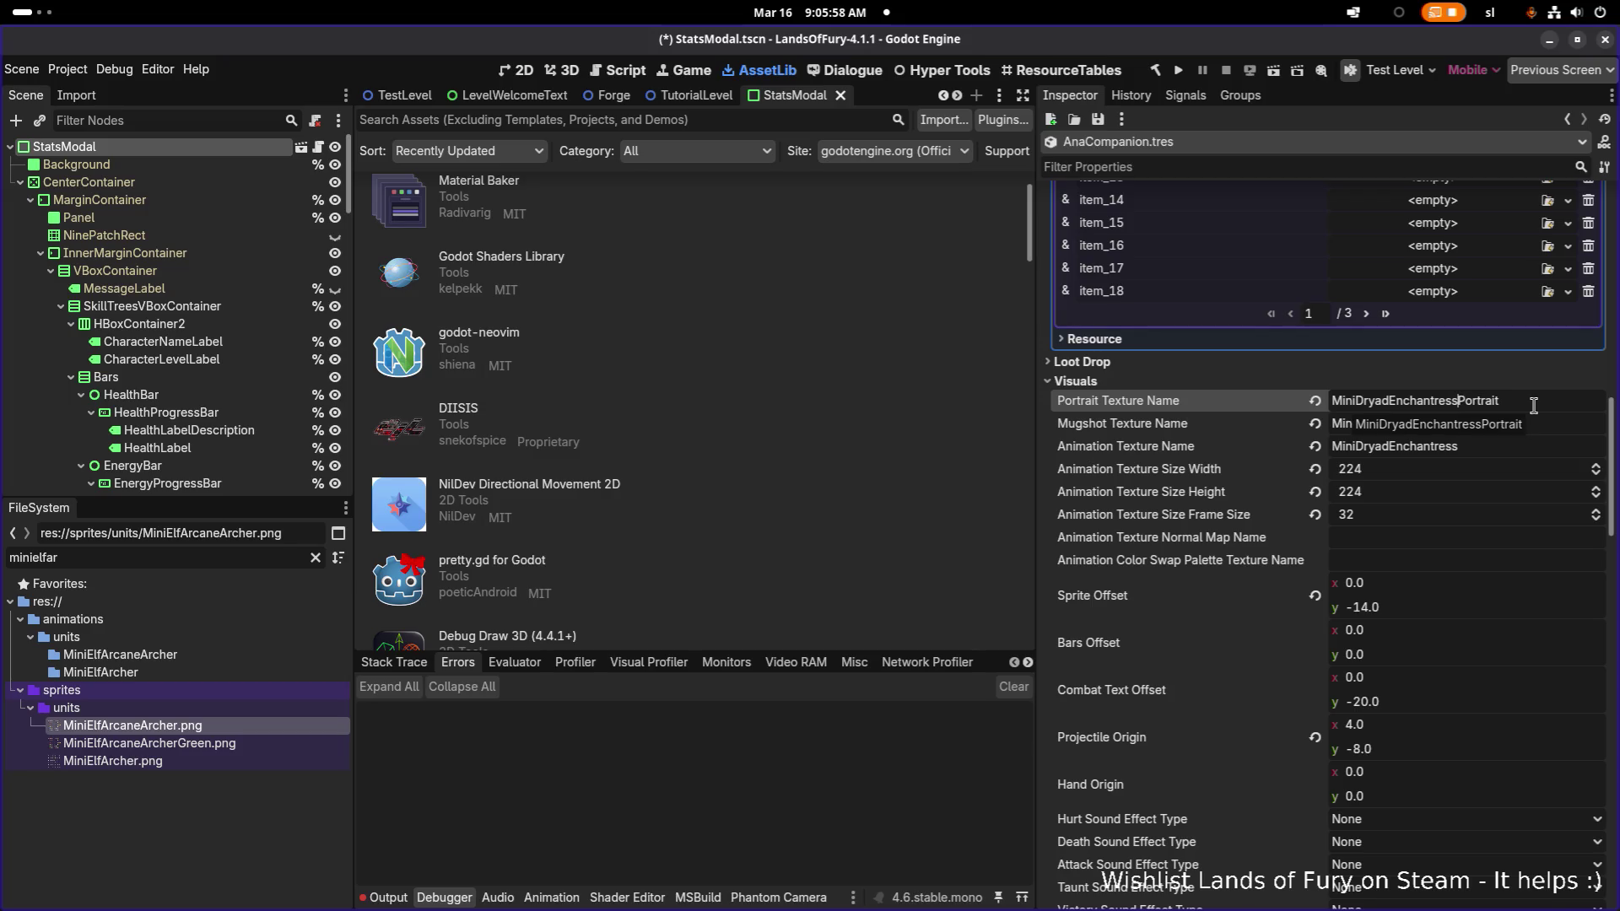
{"action": "key", "text": "shift+Home"}
{"action": "type", "text": "MiniElfArcaneArcher"}
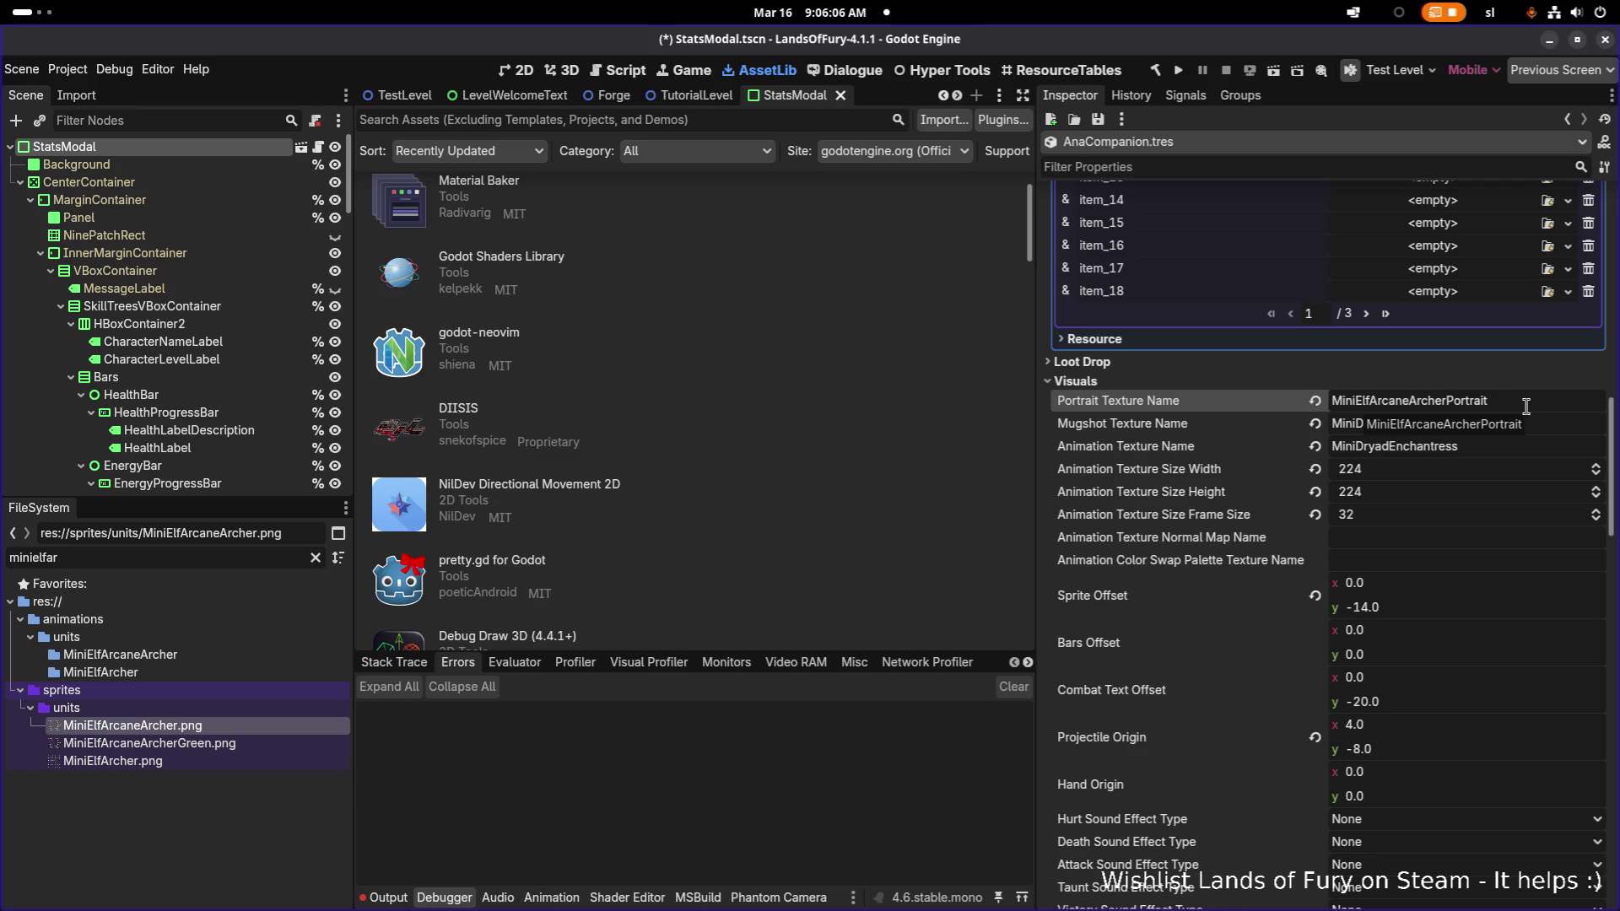
{"action": "left_click", "coordinate": [1461, 426]}
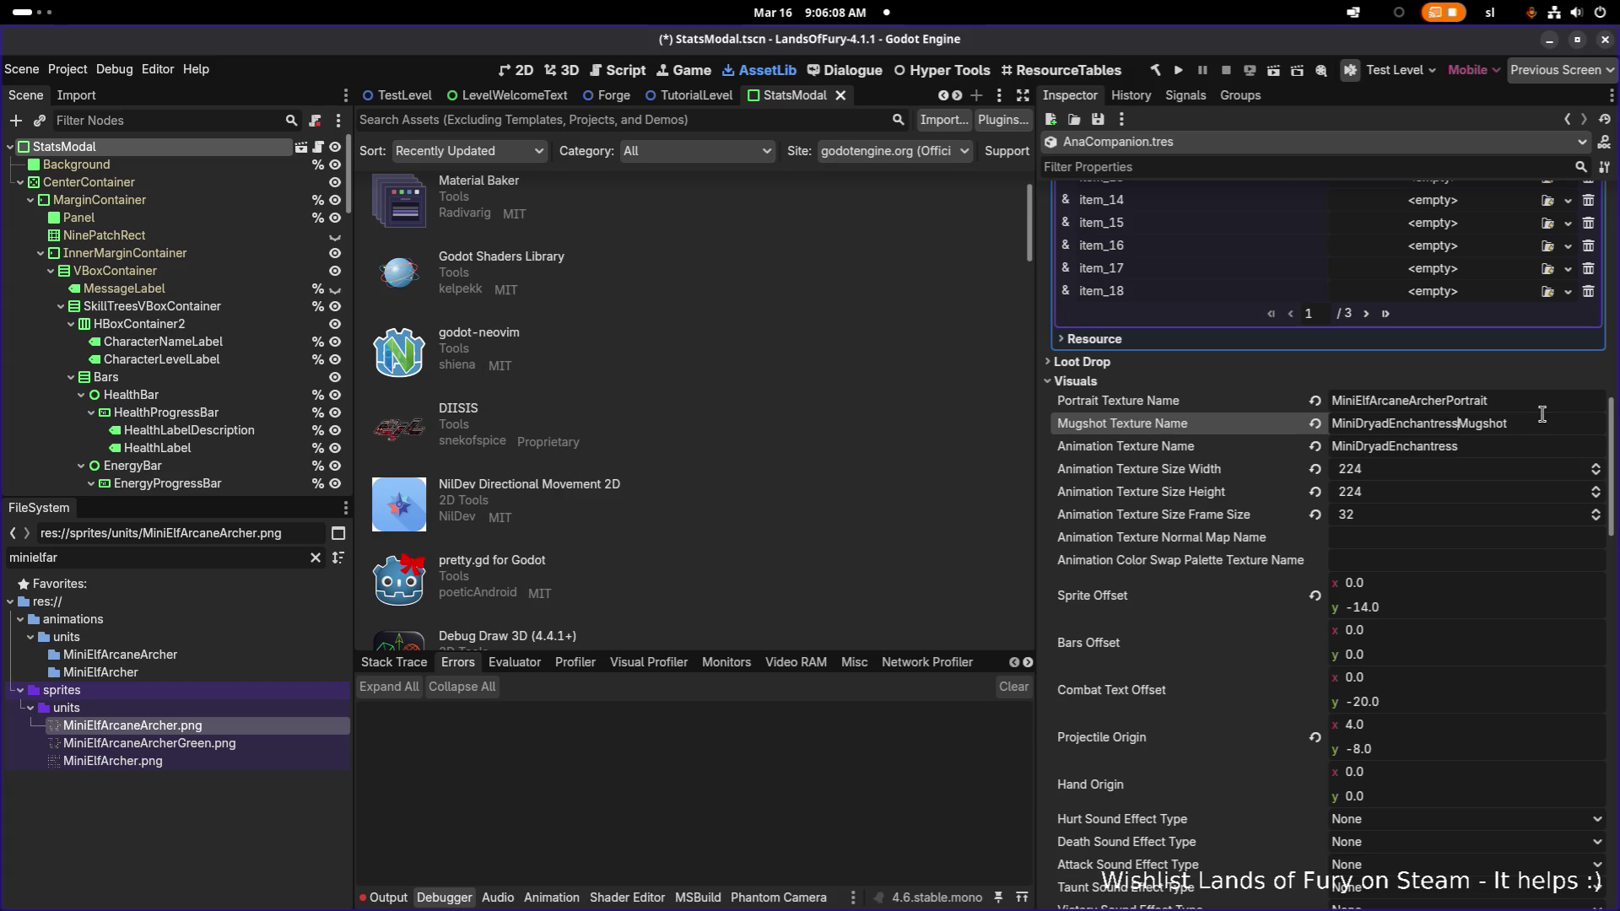
{"action": "key", "text": "ctrl+a"}
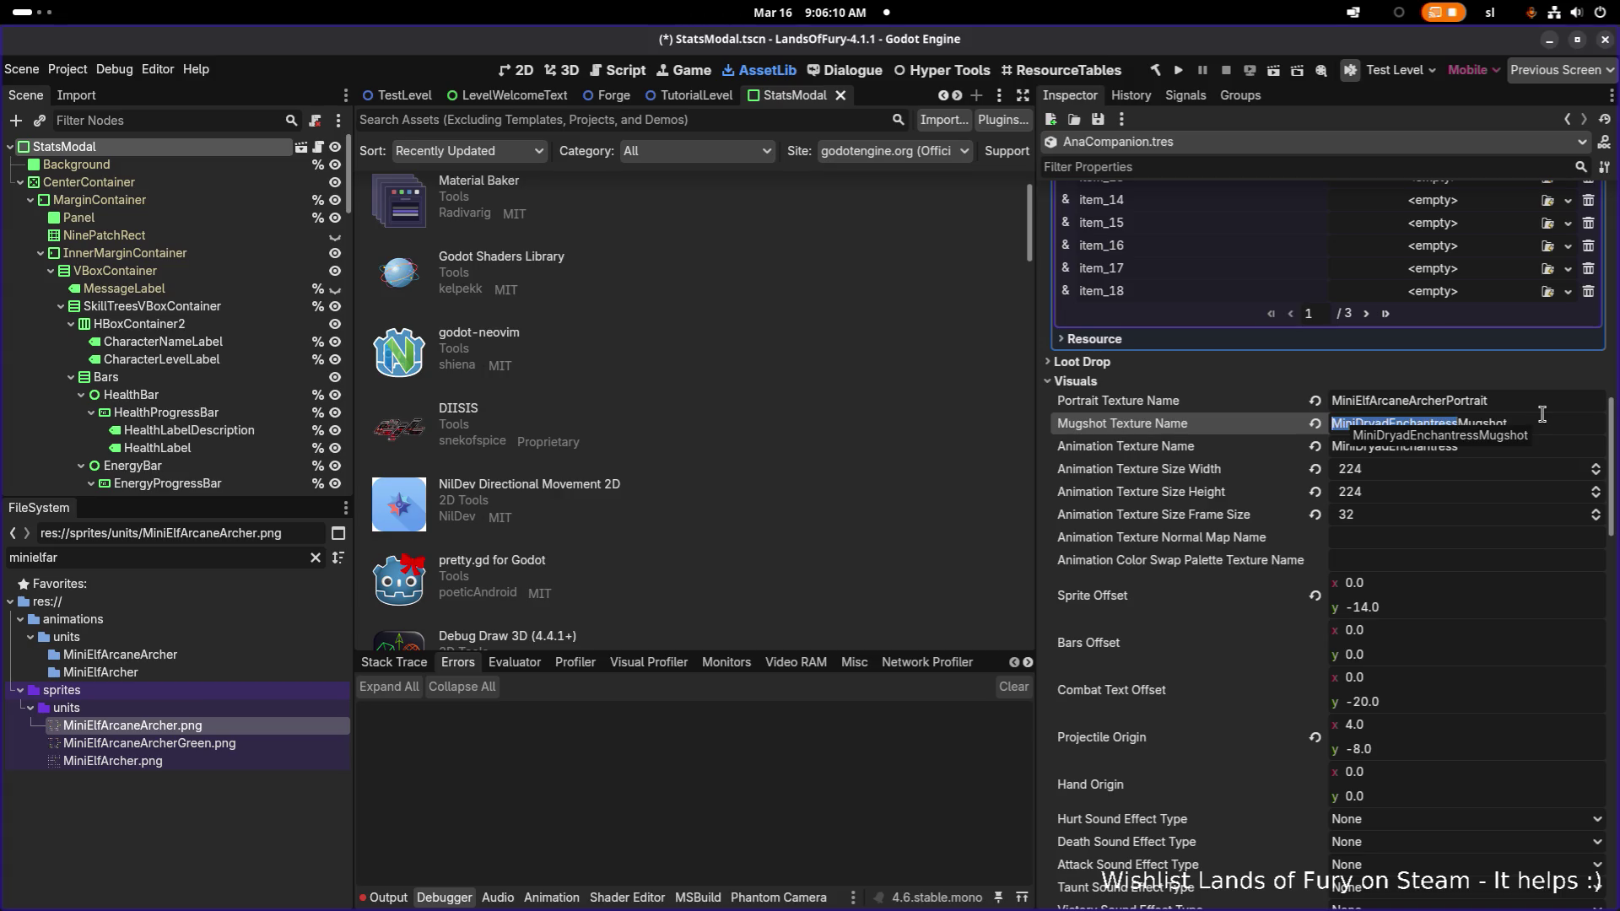
{"action": "type", "text": "MiniElfArcaneArcher"}
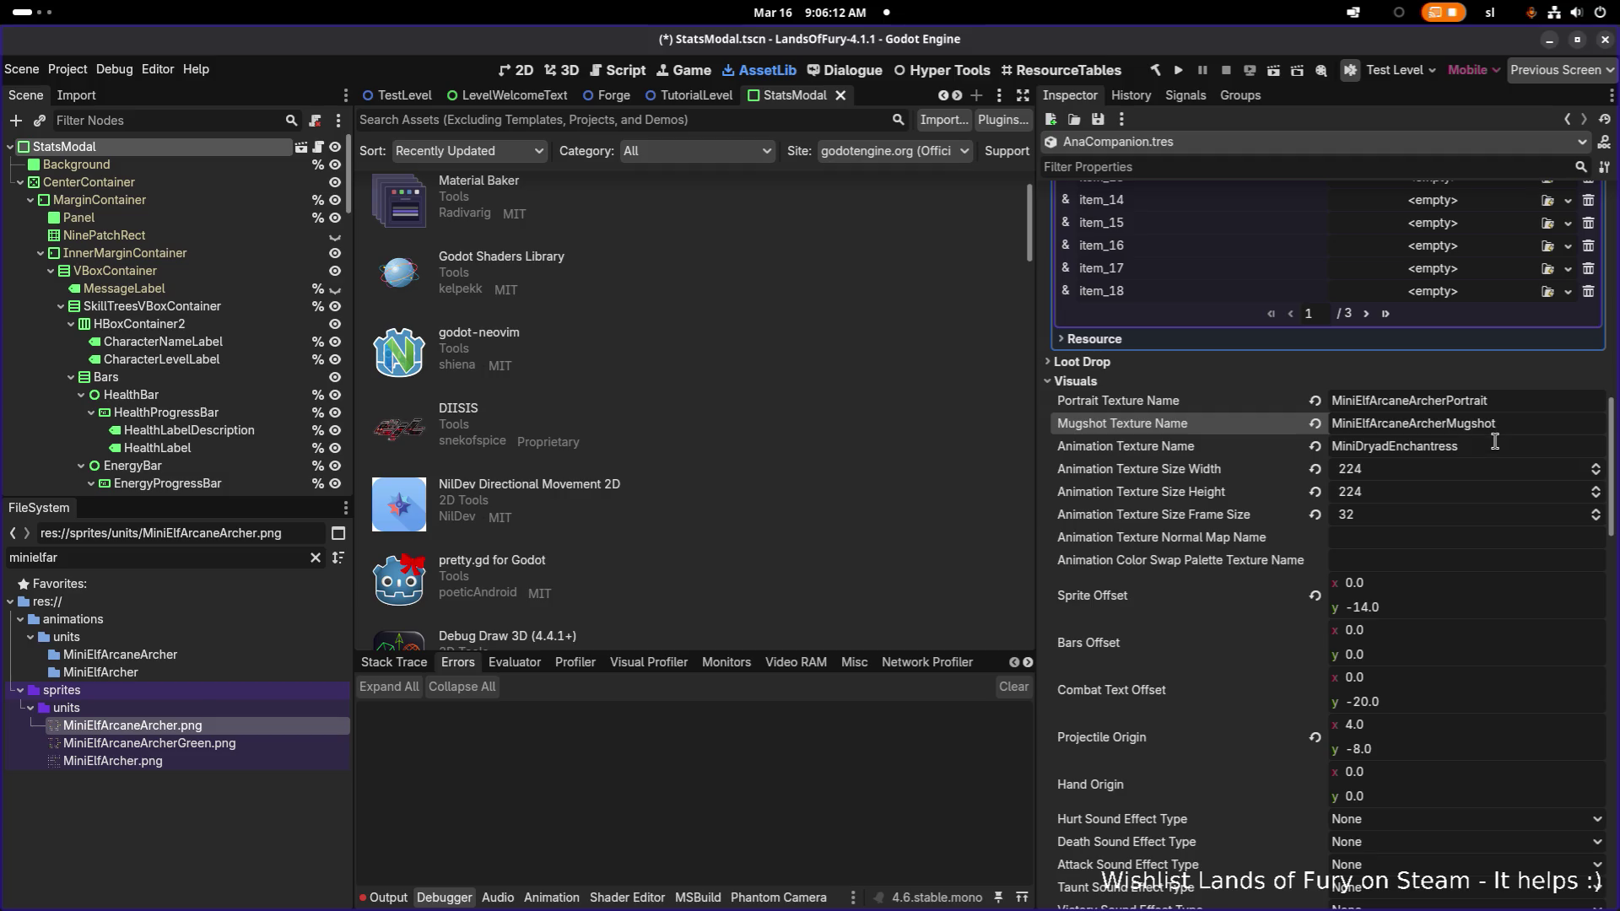
- Set the Animation Texture Name to MiniElfArcaneArcher
{"action": "left_click", "coordinate": [1494, 445]}
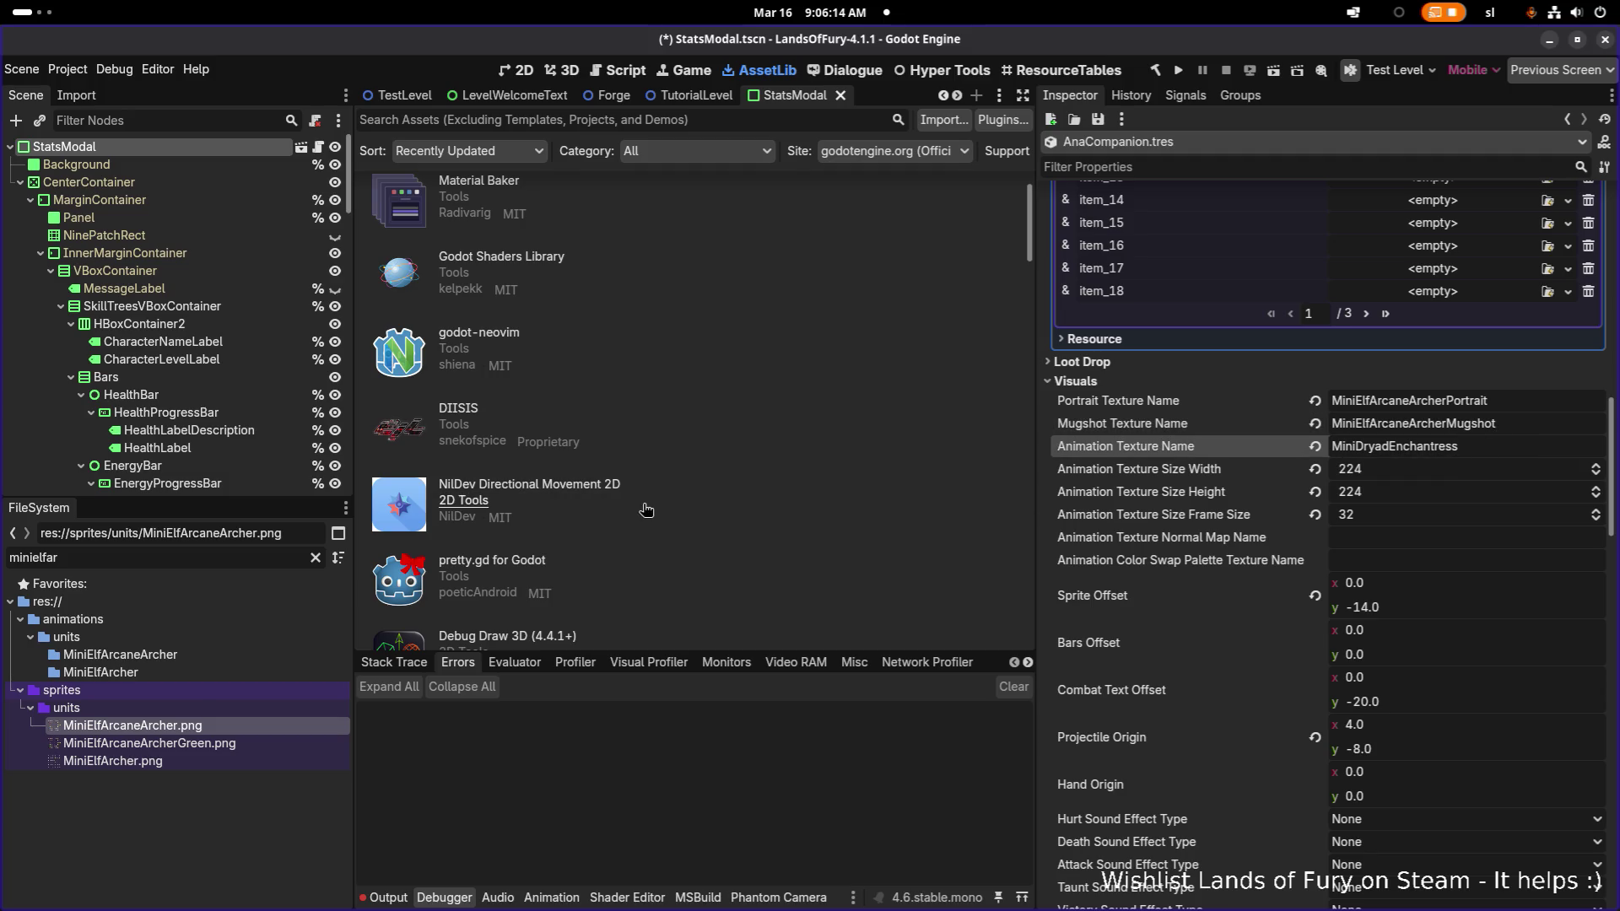
{"action": "double_click", "coordinate": [222, 557]}
{"action": "type", "text": "MiniElfArcaneArcher"}
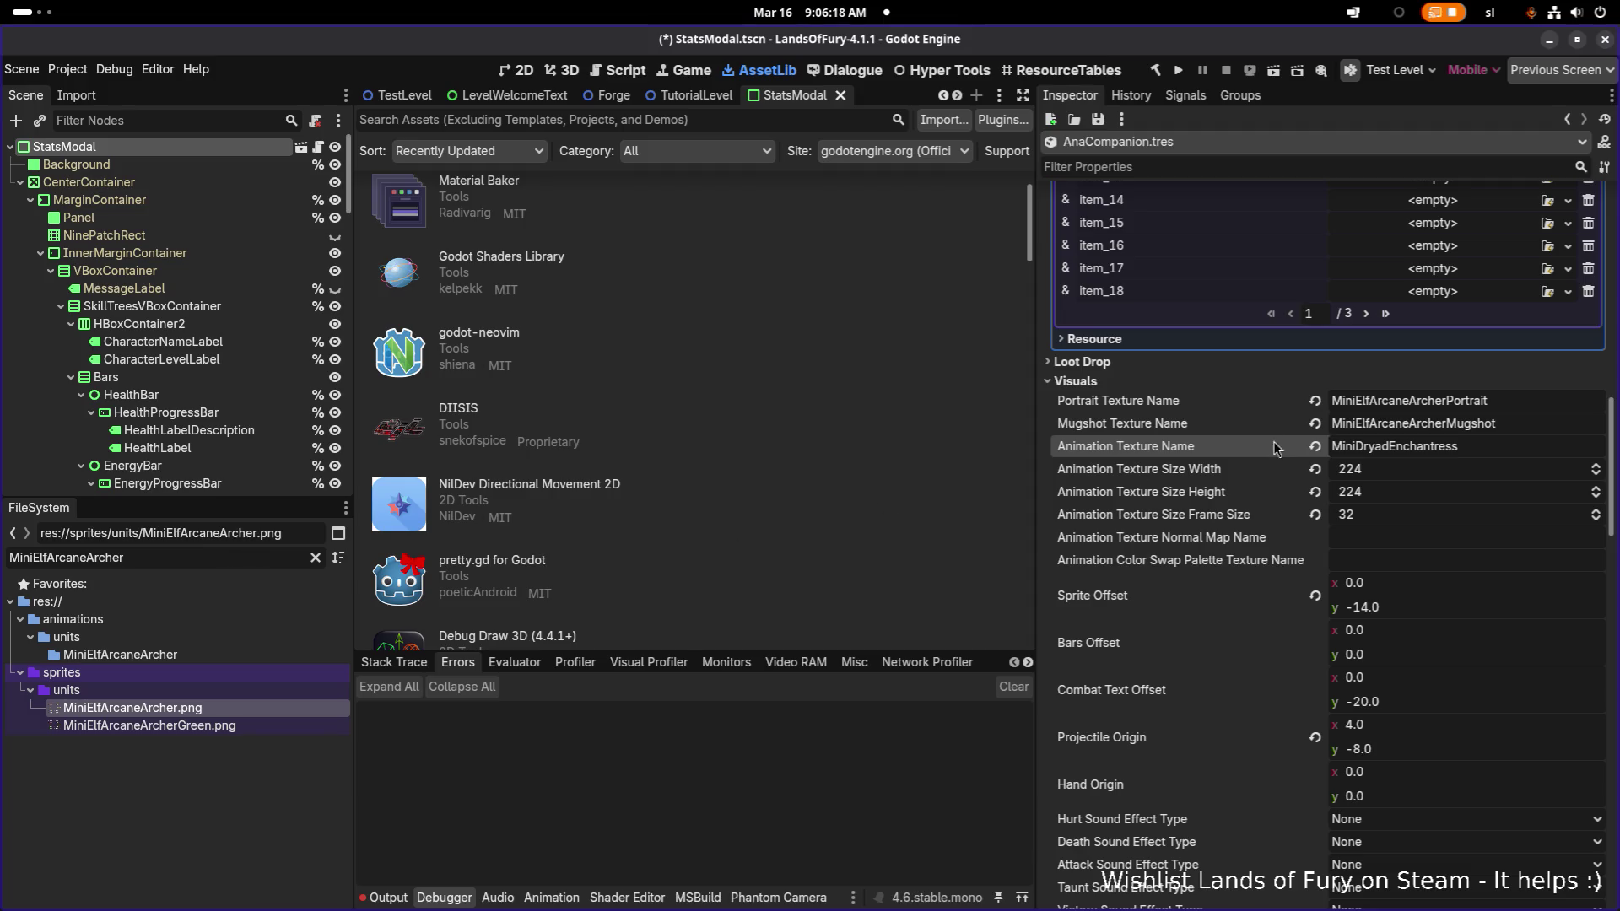
{"action": "double_click", "coordinate": [1487, 445]}
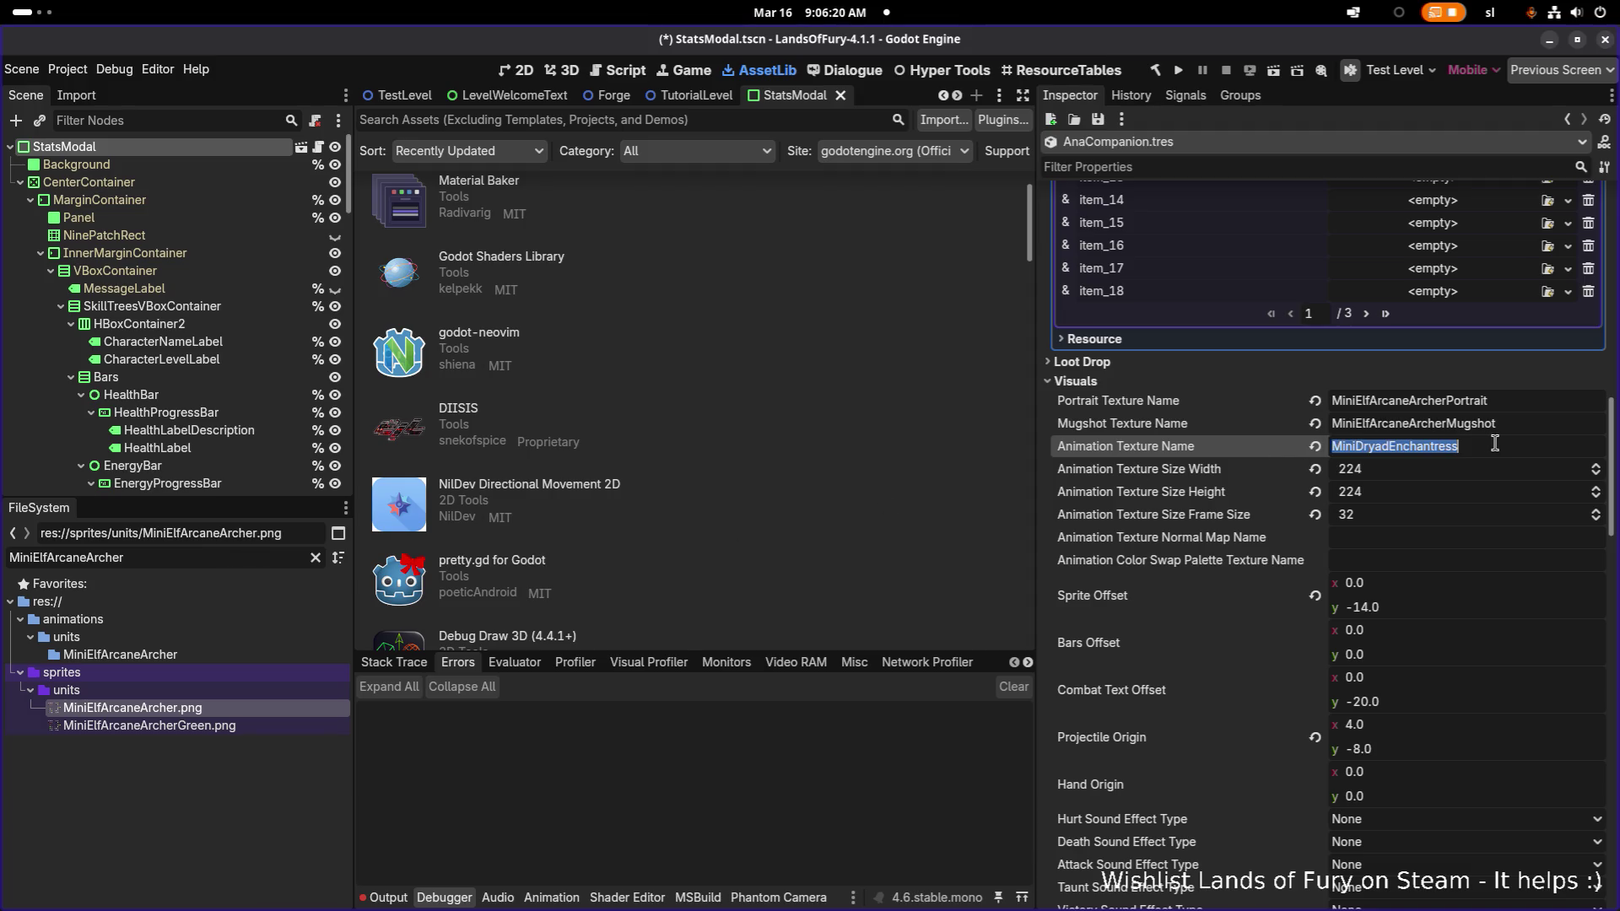
{"action": "type", "text": "MiniElfArcaneArcher"}
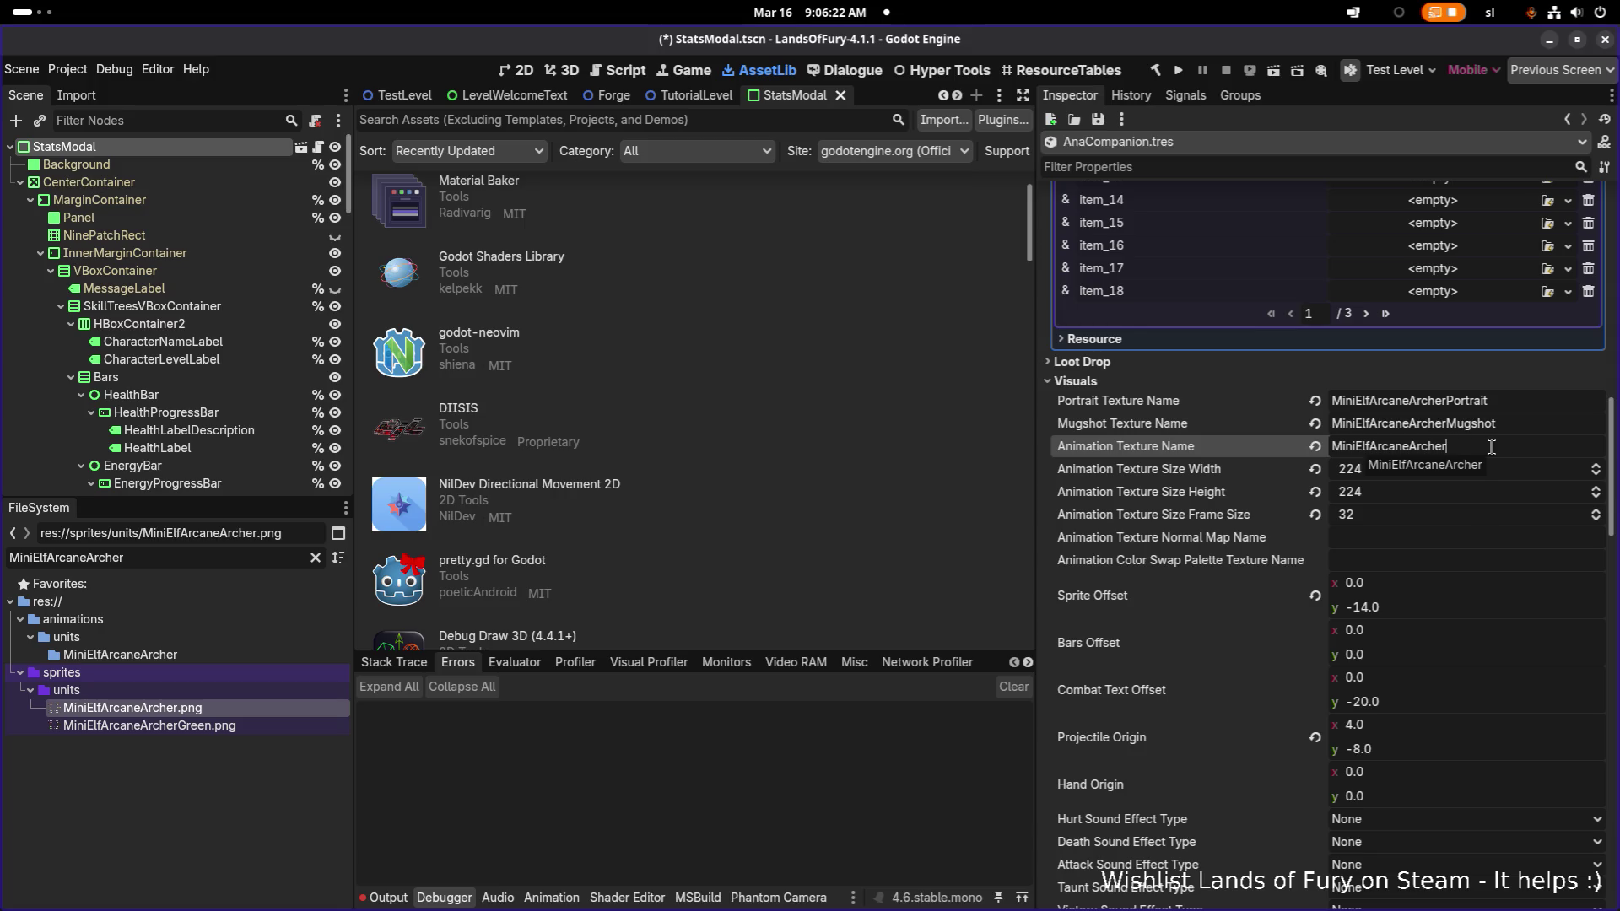
- Set Animation Texture Size Height to 192, keeping width 224, and save the resource
{"action": "left_click", "coordinate": [1447, 471]}
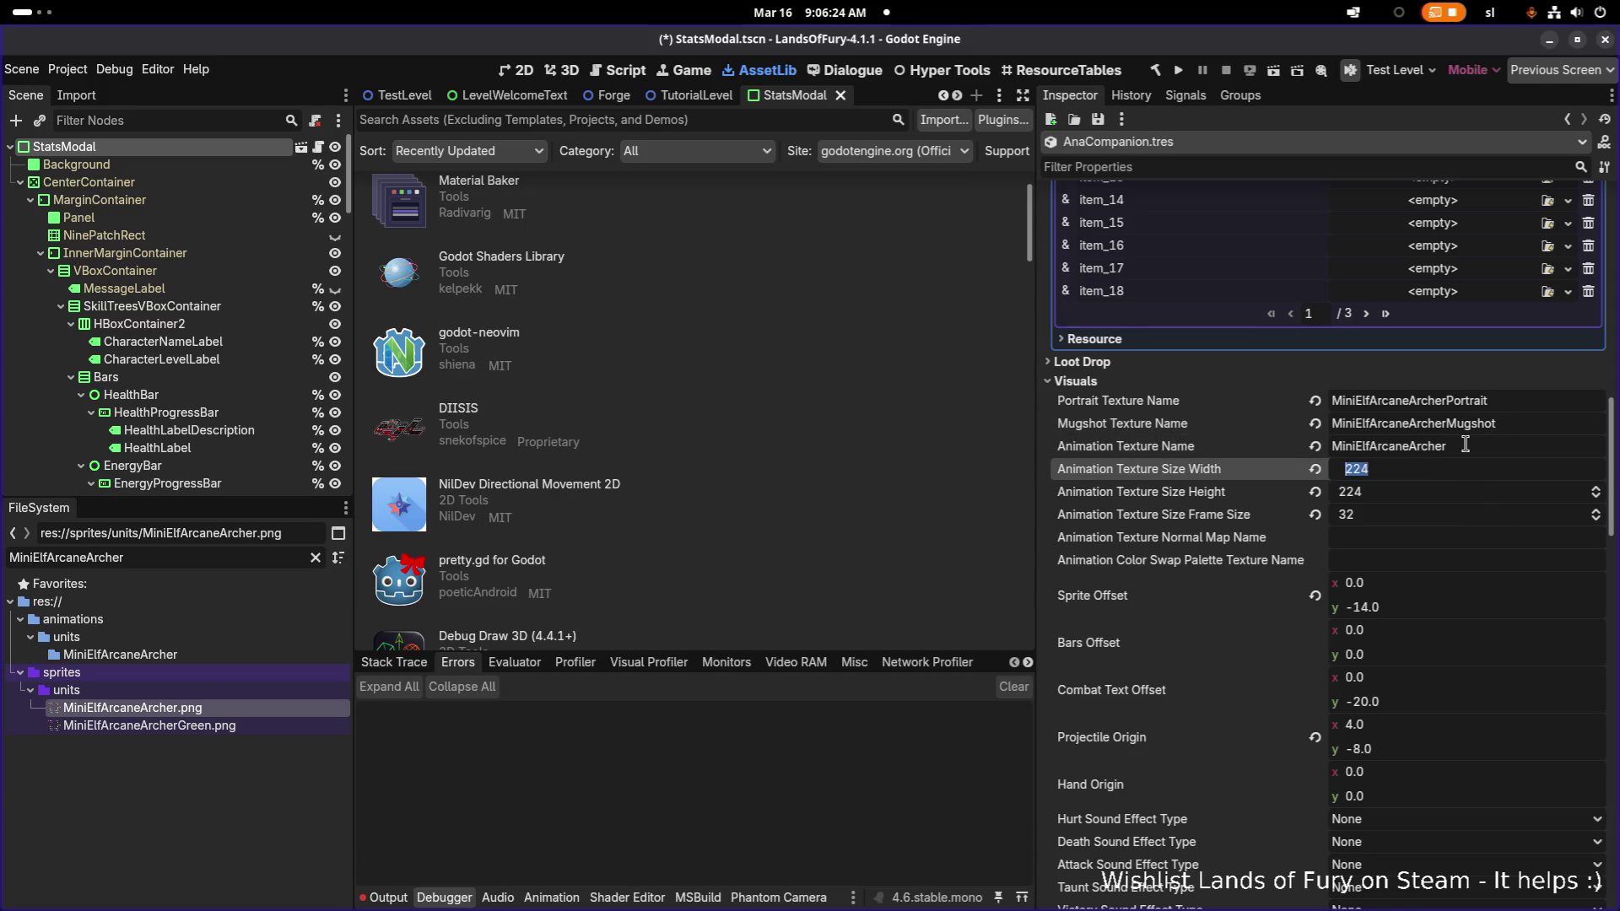
{"action": "left_click", "coordinate": [1464, 445]}
{"action": "scroll", "coordinate": [886, 587], "scroll_direction": "down", "scroll_amount": 1}
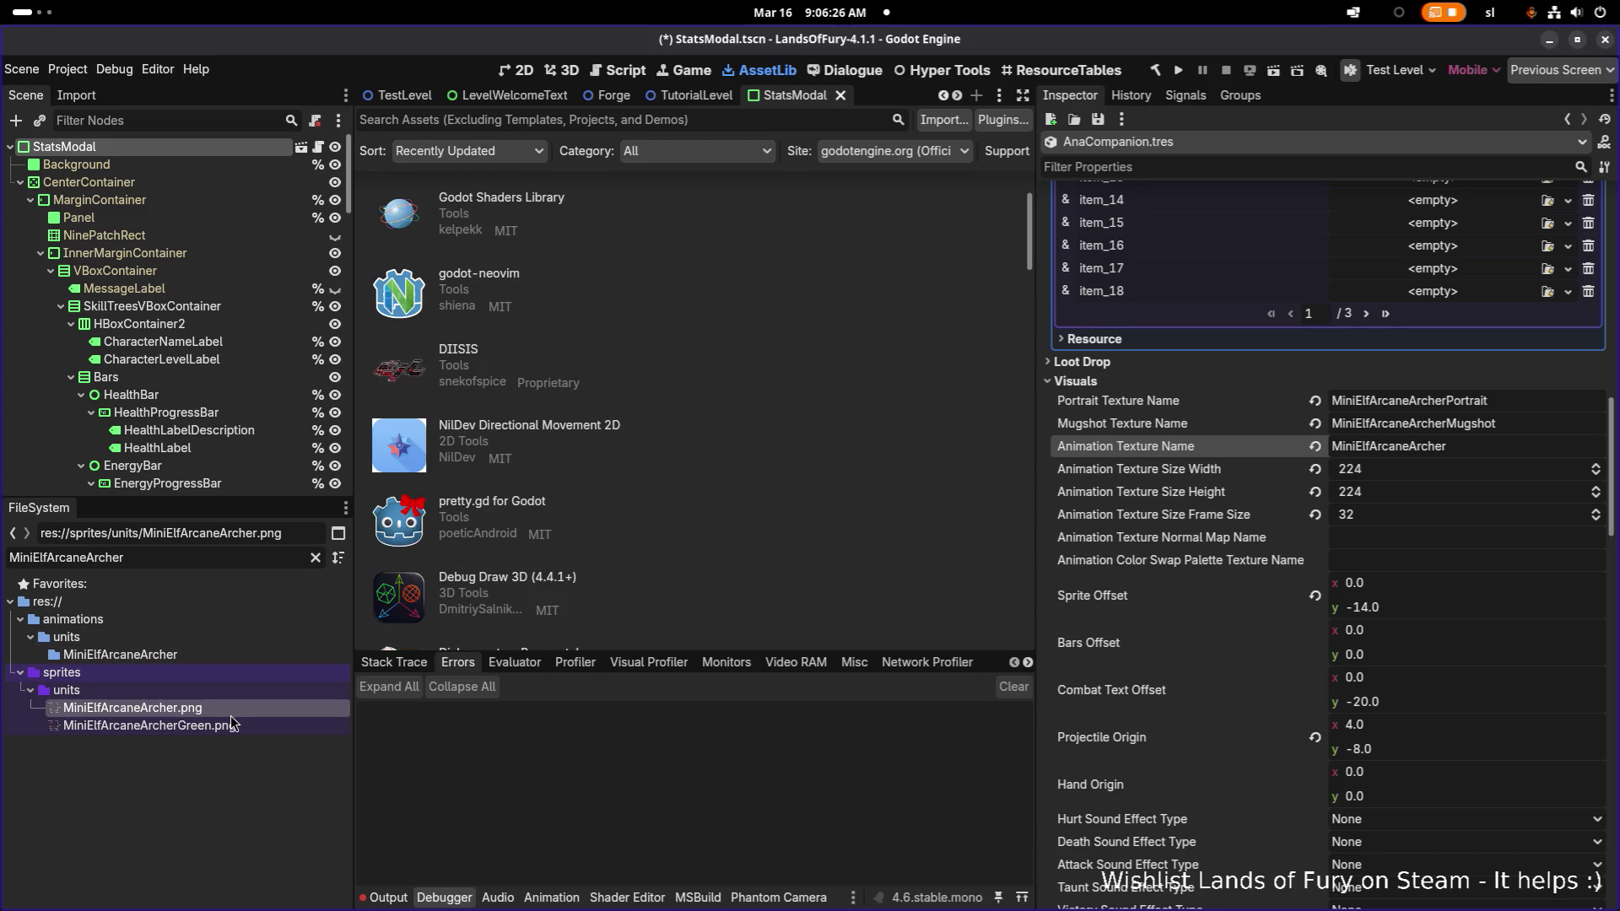
{"action": "mouse_move", "coordinate": [231, 722]}
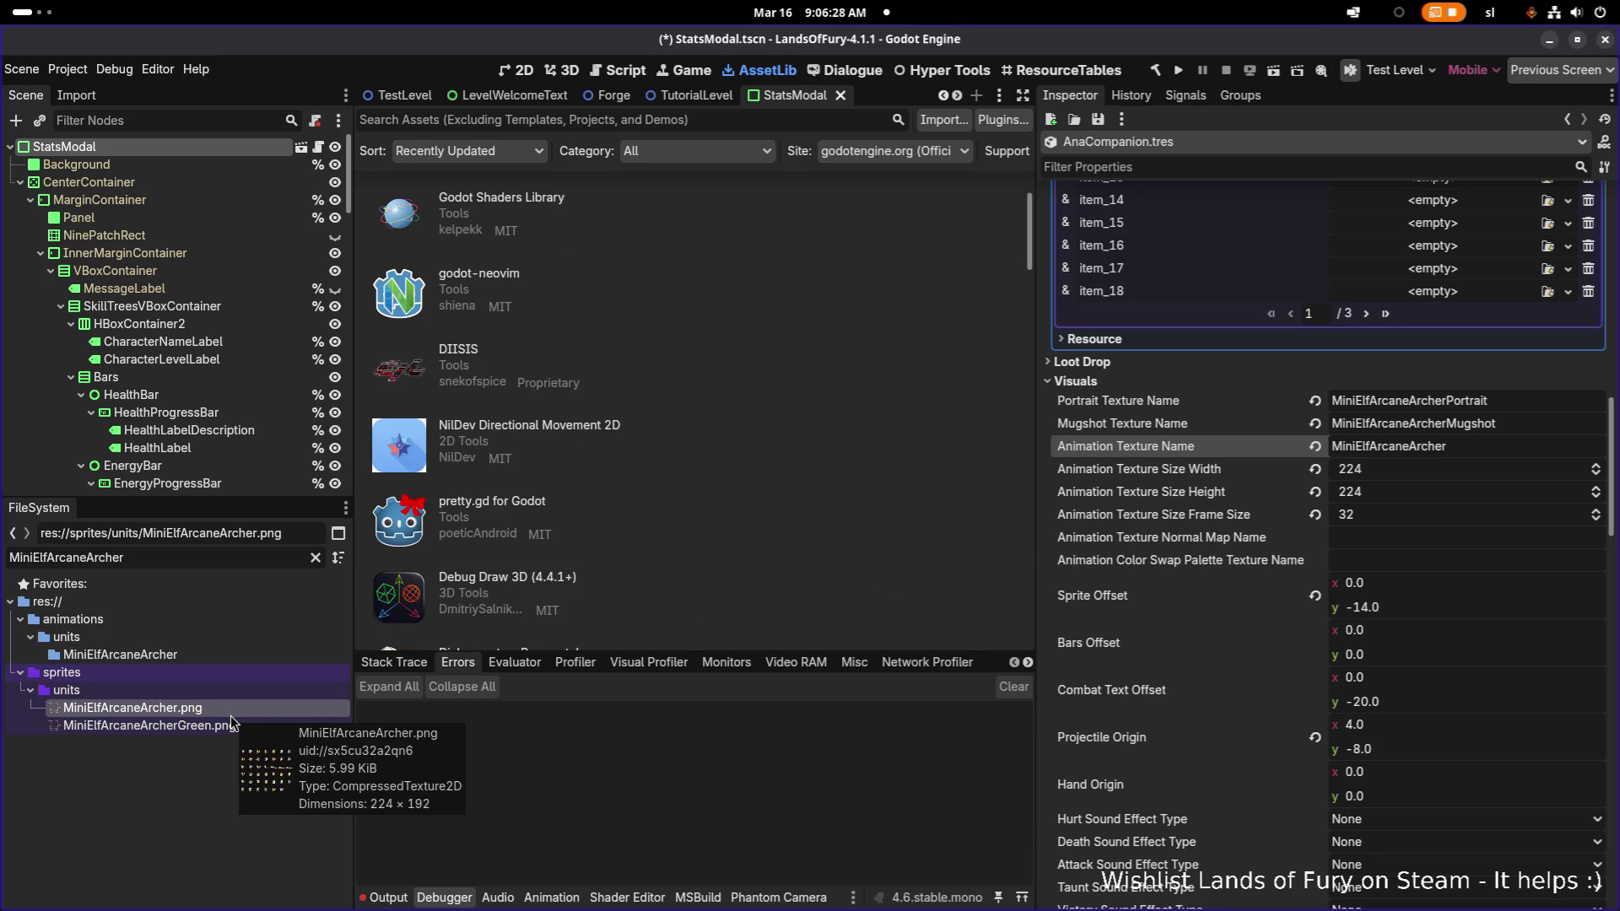
{"action": "left_click", "coordinate": [1399, 496]}
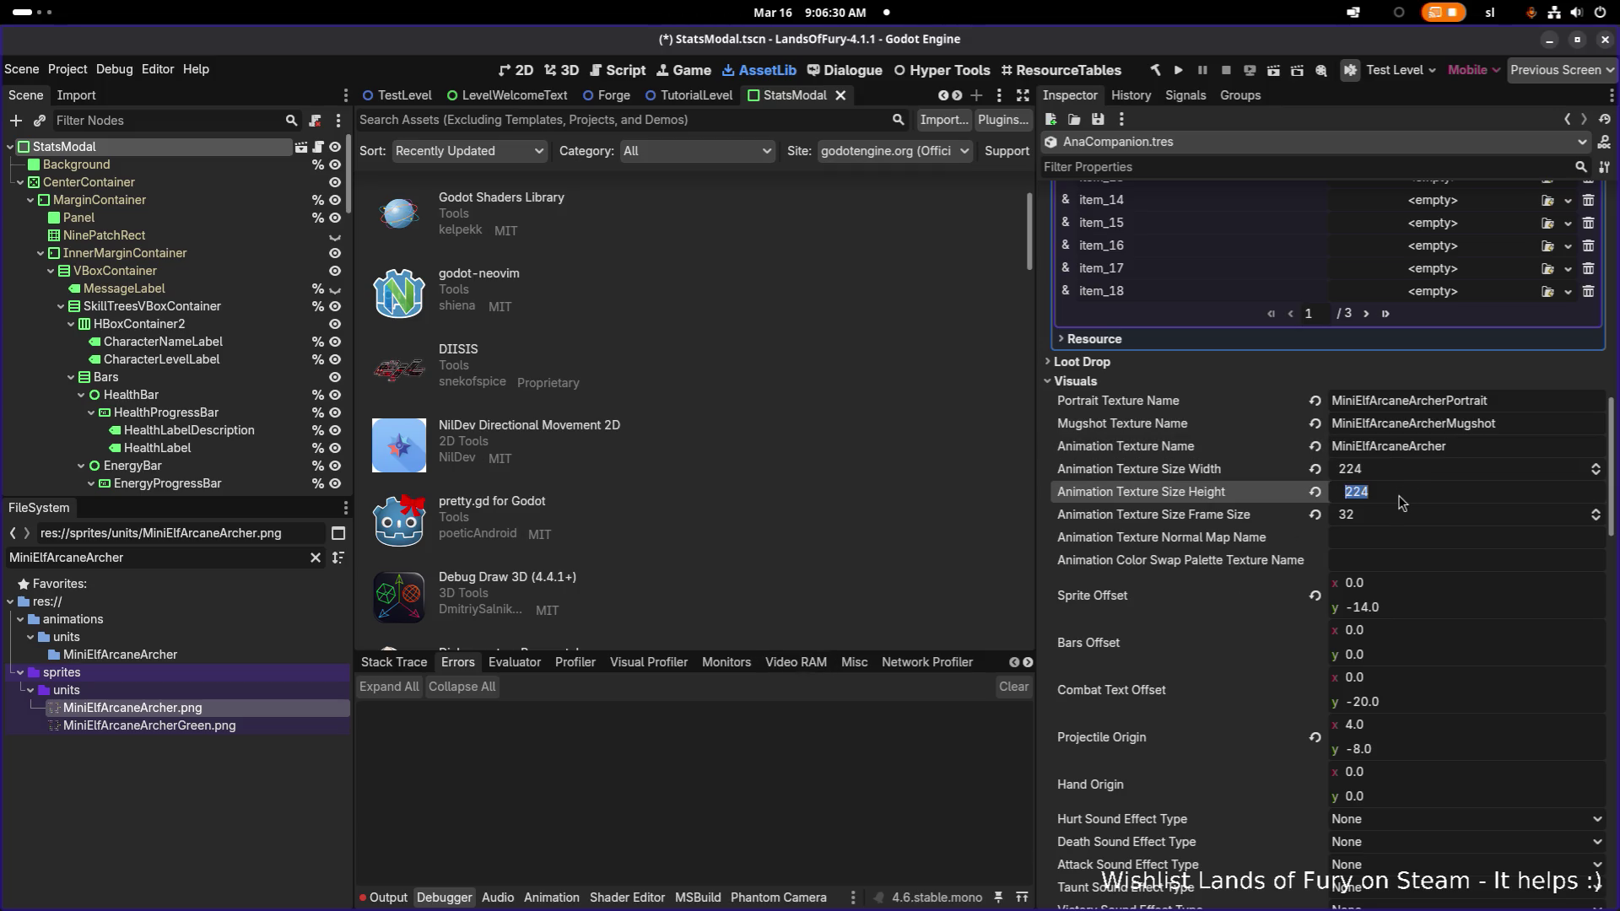
{"action": "type", "text": "192"}
{"action": "key", "text": "Return"}
{"action": "key", "text": "ctrl+s"}
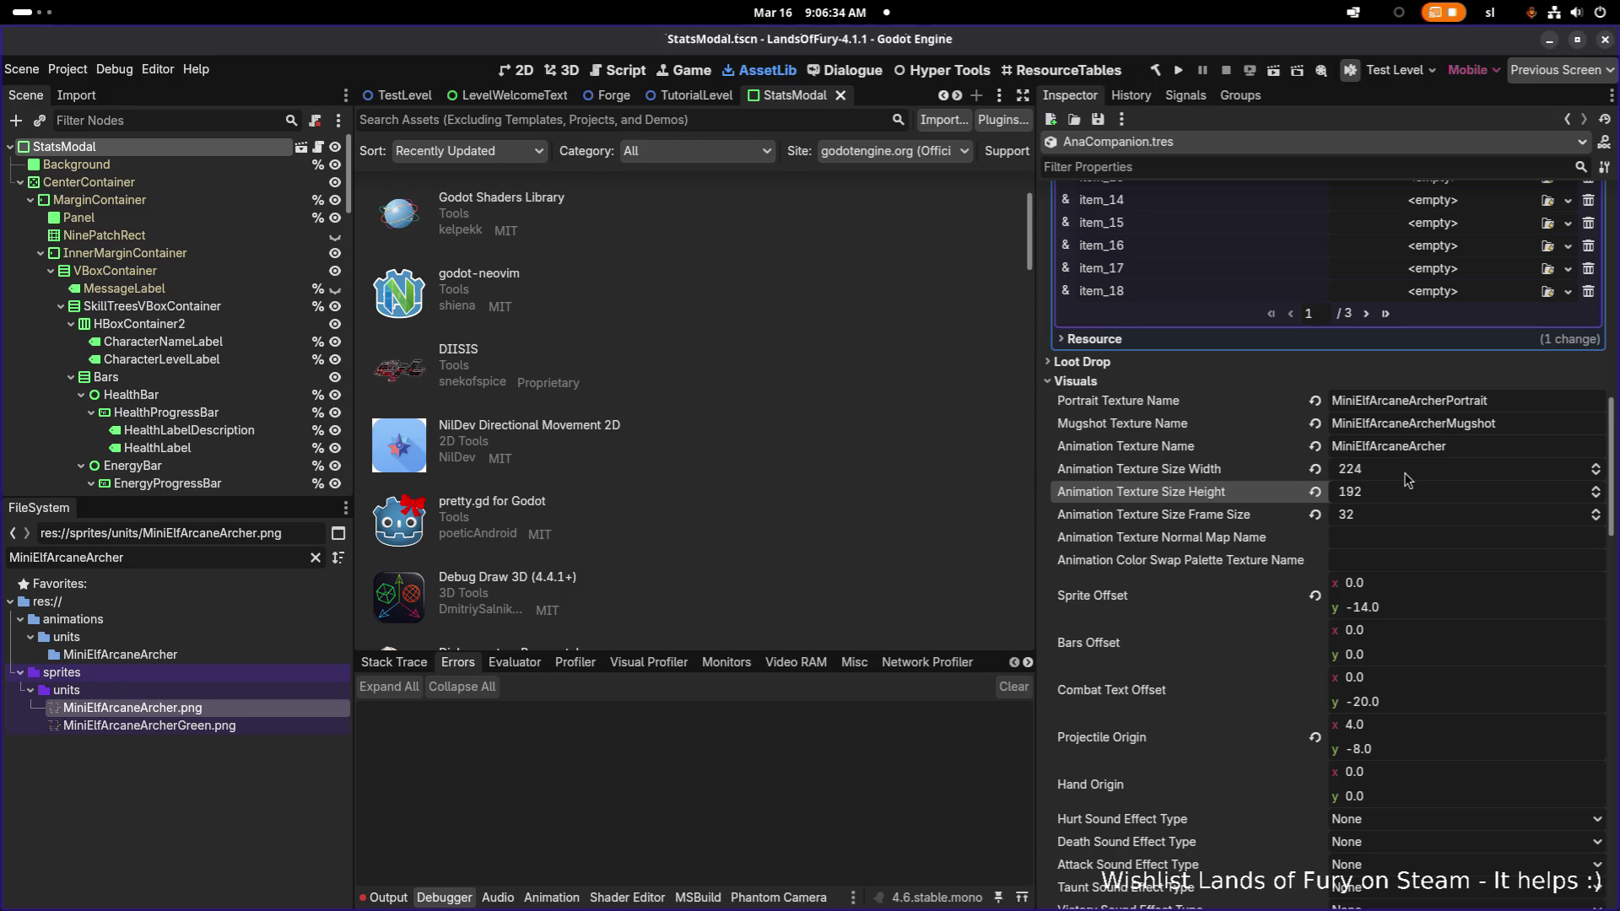
- Filter the FileSystem dock for 'portrait'
{"action": "left_click", "coordinate": [1437, 404]}
{"action": "double_click", "coordinate": [1437, 403]}
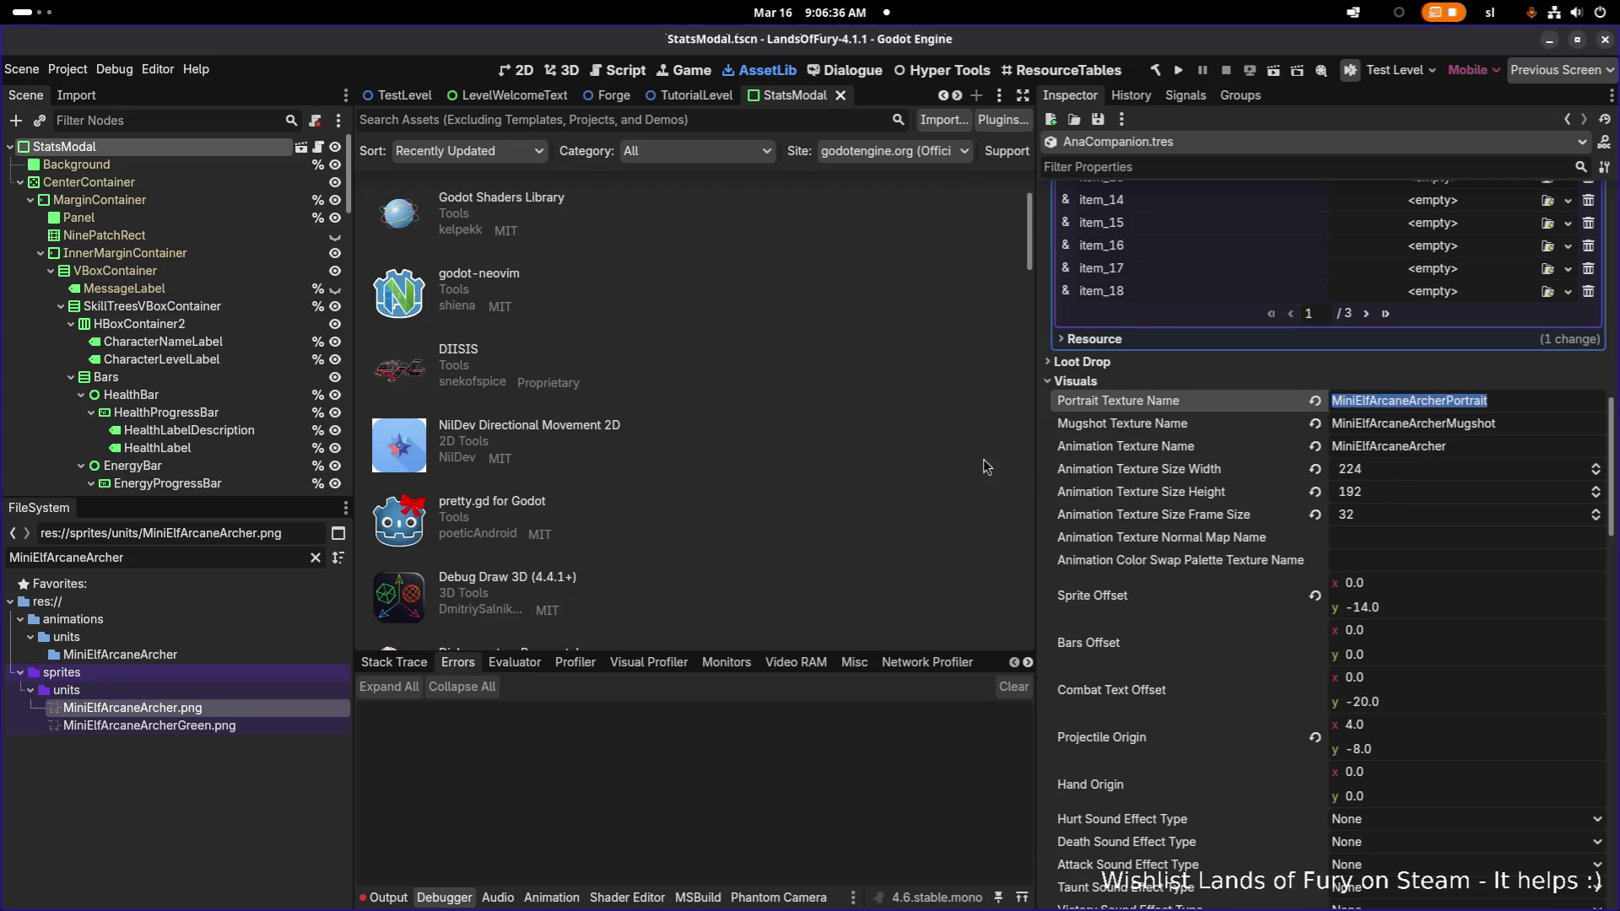
{"action": "double_click", "coordinate": [211, 557]}
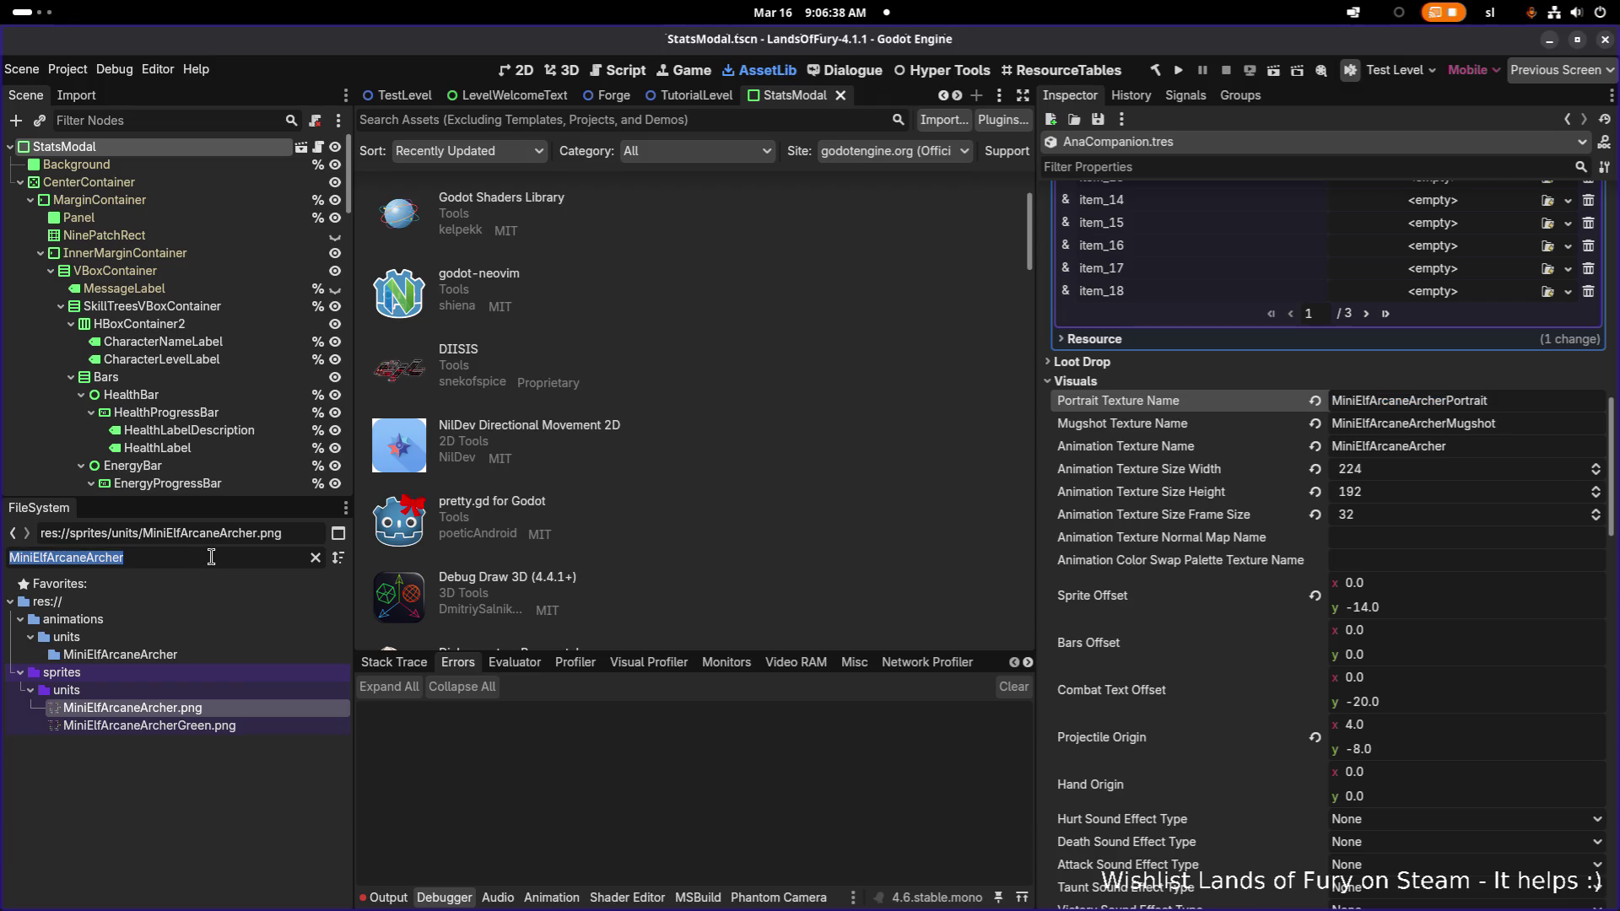
{"action": "type", "text": "portrait"}
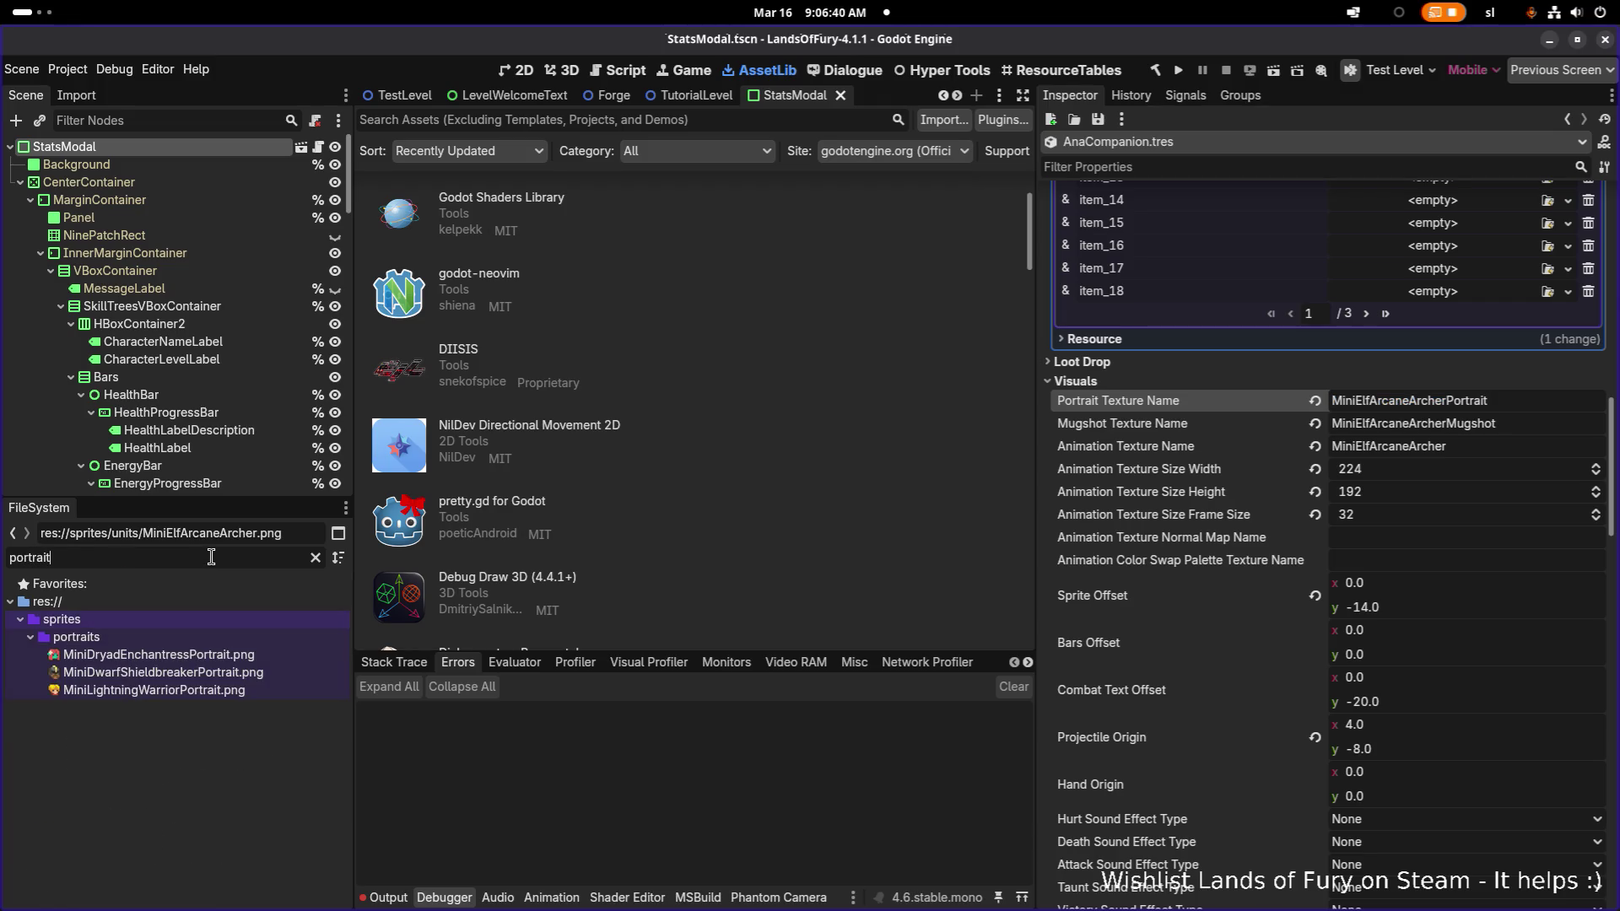
- Duplicate MiniDryadEnchantressPortrait.png as MiniArcaneArcherPortrait.png
{"action": "left_click", "coordinate": [169, 657]}
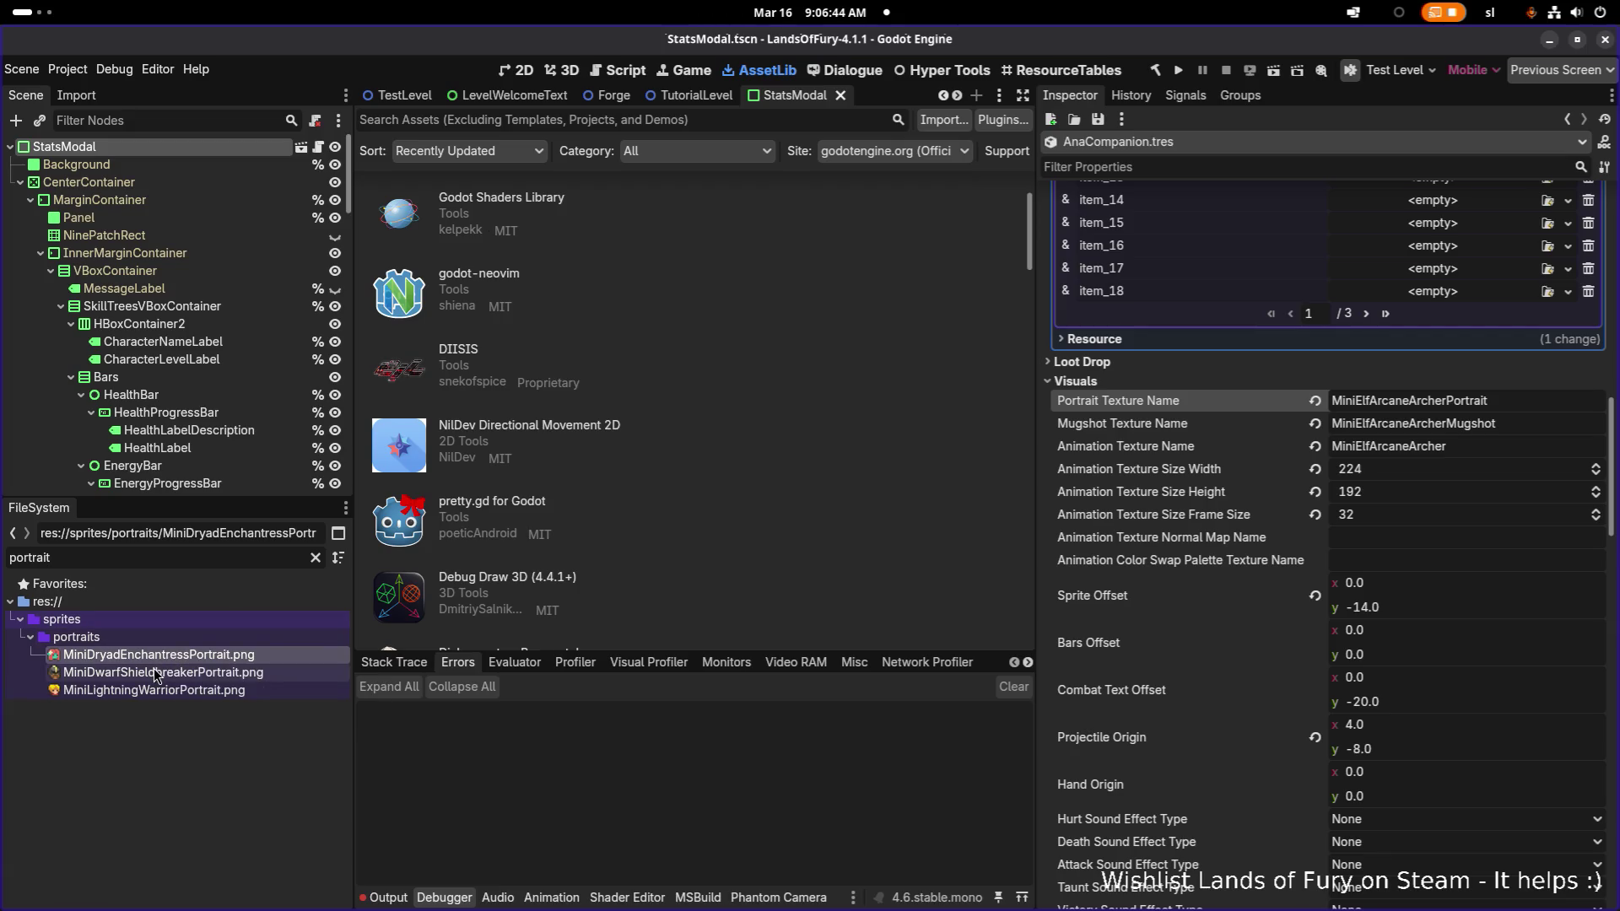
{"action": "left_click", "coordinate": [156, 674]}
{"action": "left_click", "coordinate": [171, 656]}
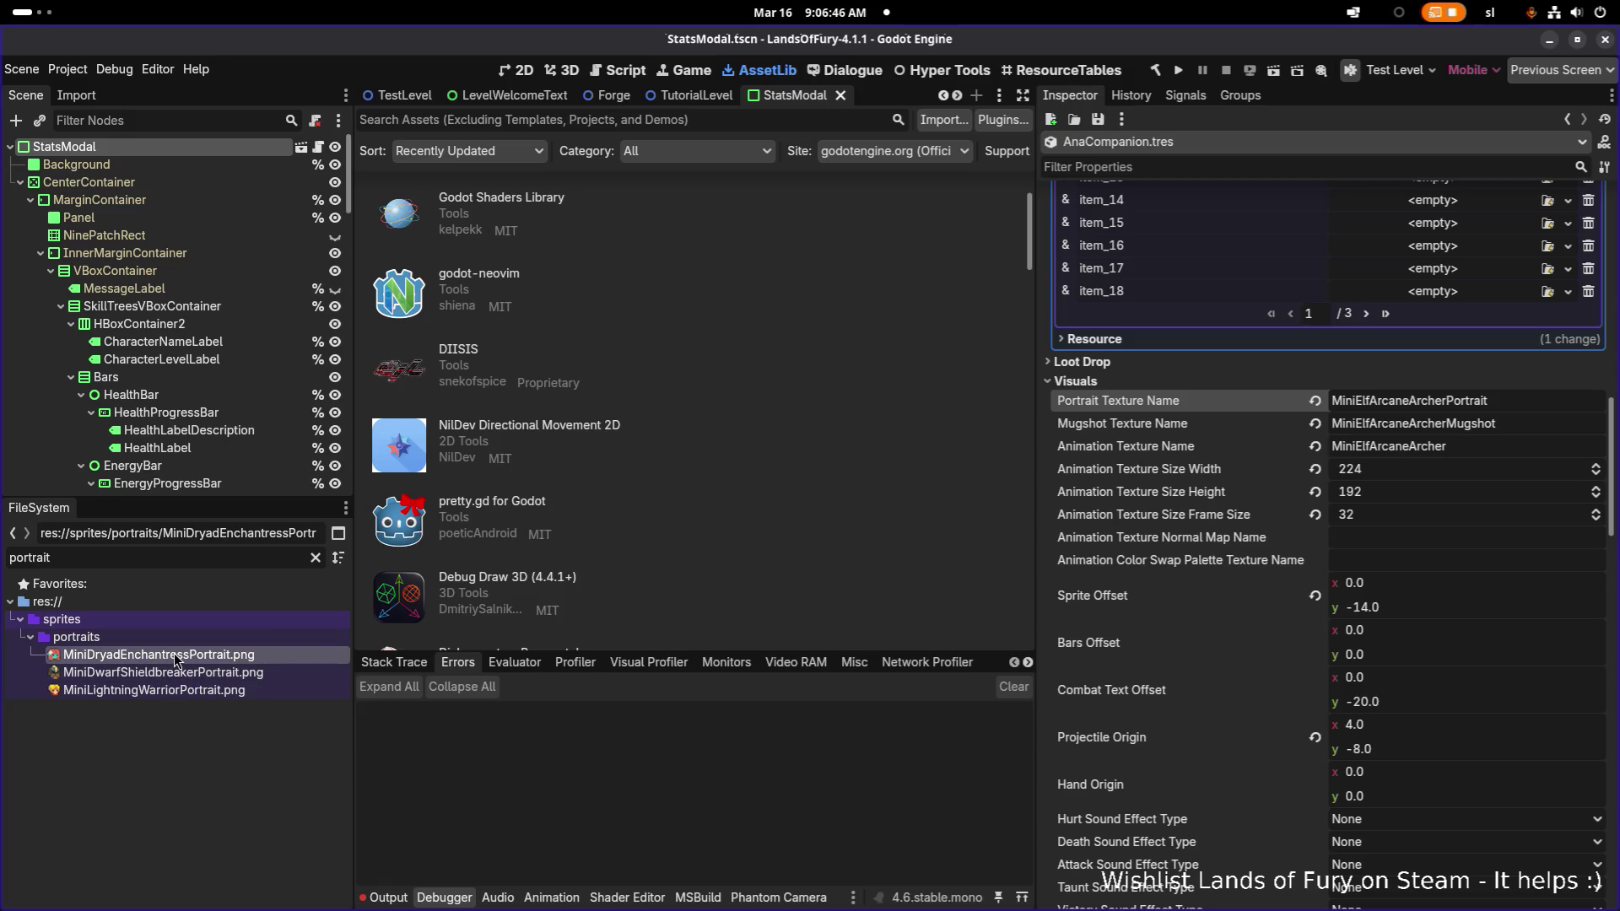
{"action": "key", "text": "ctrl+d"}
{"action": "left_click", "coordinate": [700, 466]}
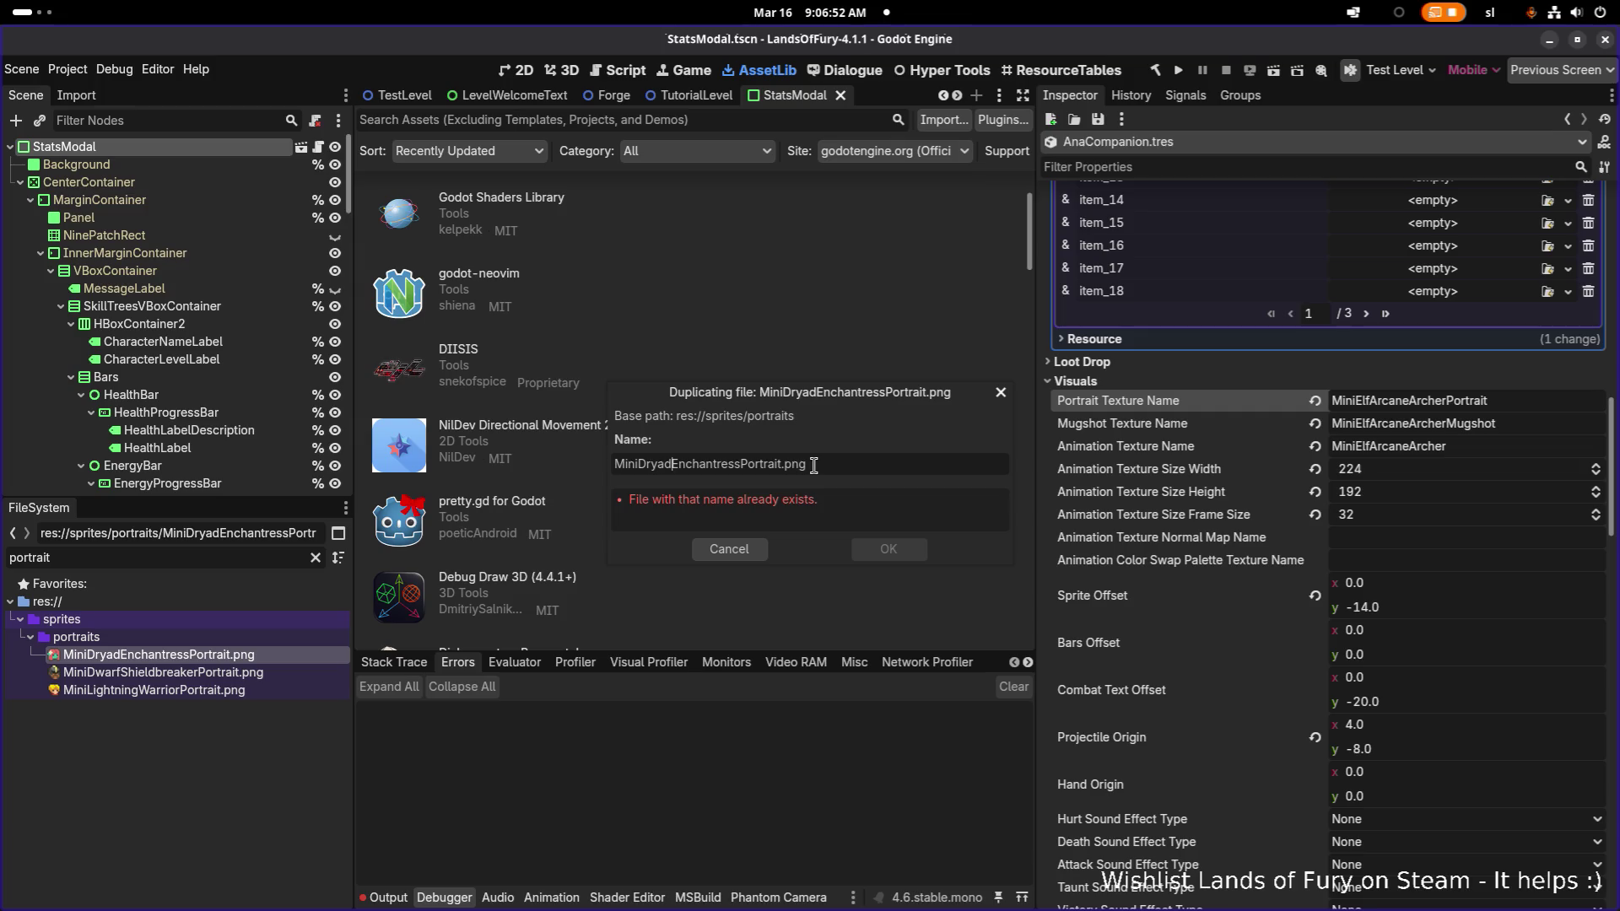
{"action": "key", "text": "ctrl+shift+Left"}
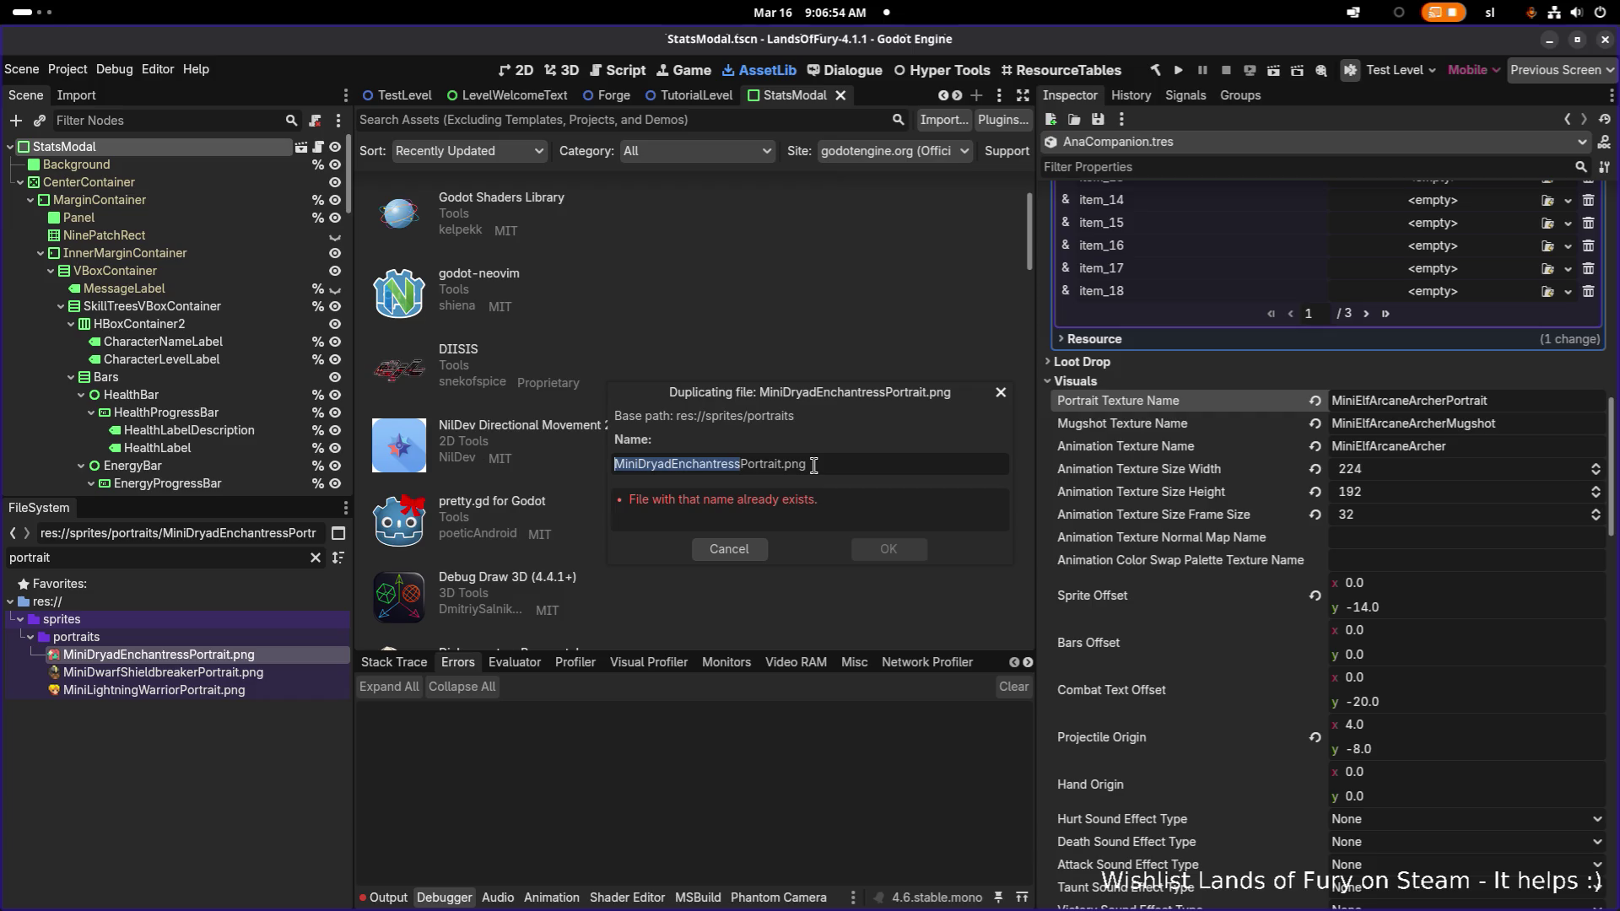
{"action": "key", "text": "shift+Right"}
{"action": "key", "text": "shift+Right"}
{"action": "type", "text": "ArcaneA"}
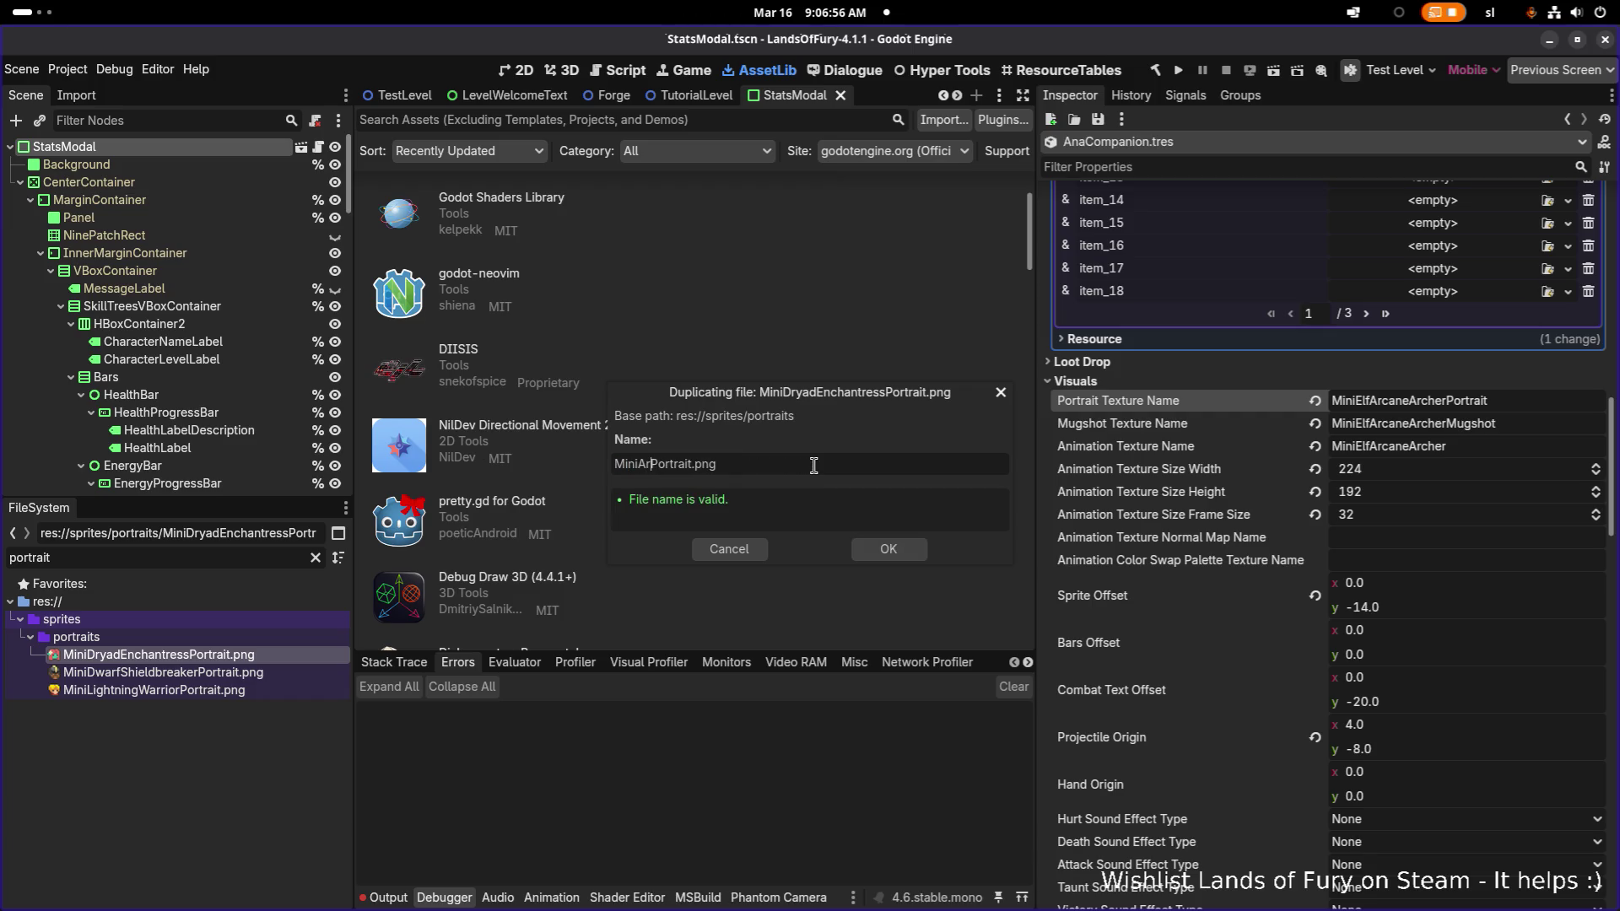
{"action": "type", "text": "rcher"}
{"action": "key", "text": "Return"}
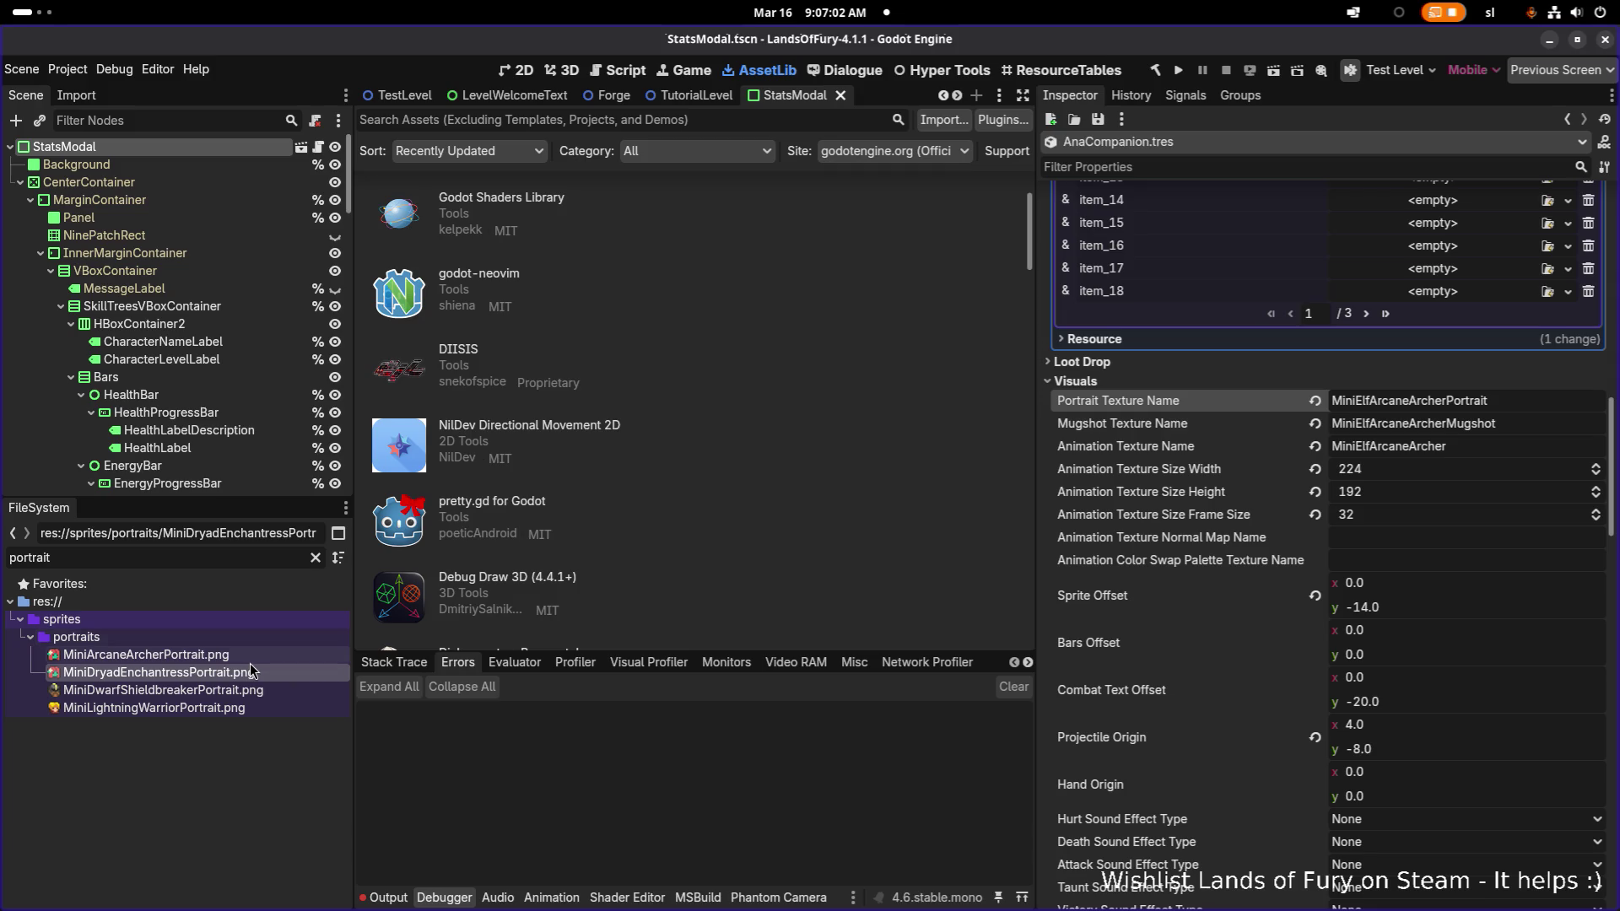
- Reveal MiniArcaneArcherPortrait.png in the file manager
{"action": "left_click", "coordinate": [256, 655]}
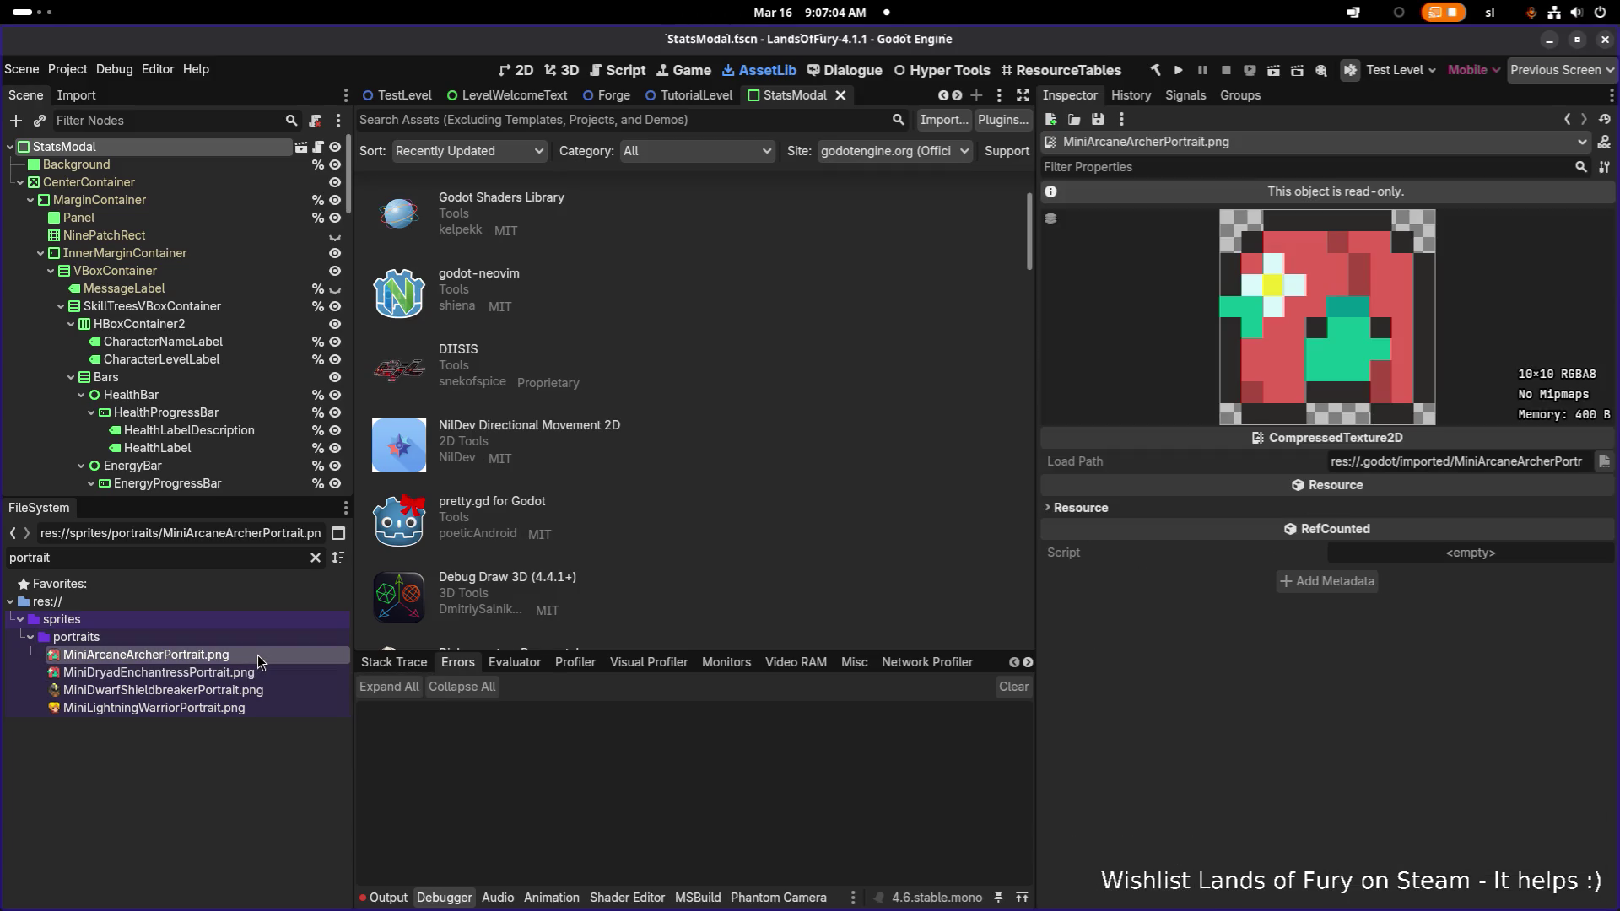
{"action": "right_click", "coordinate": [260, 654]}
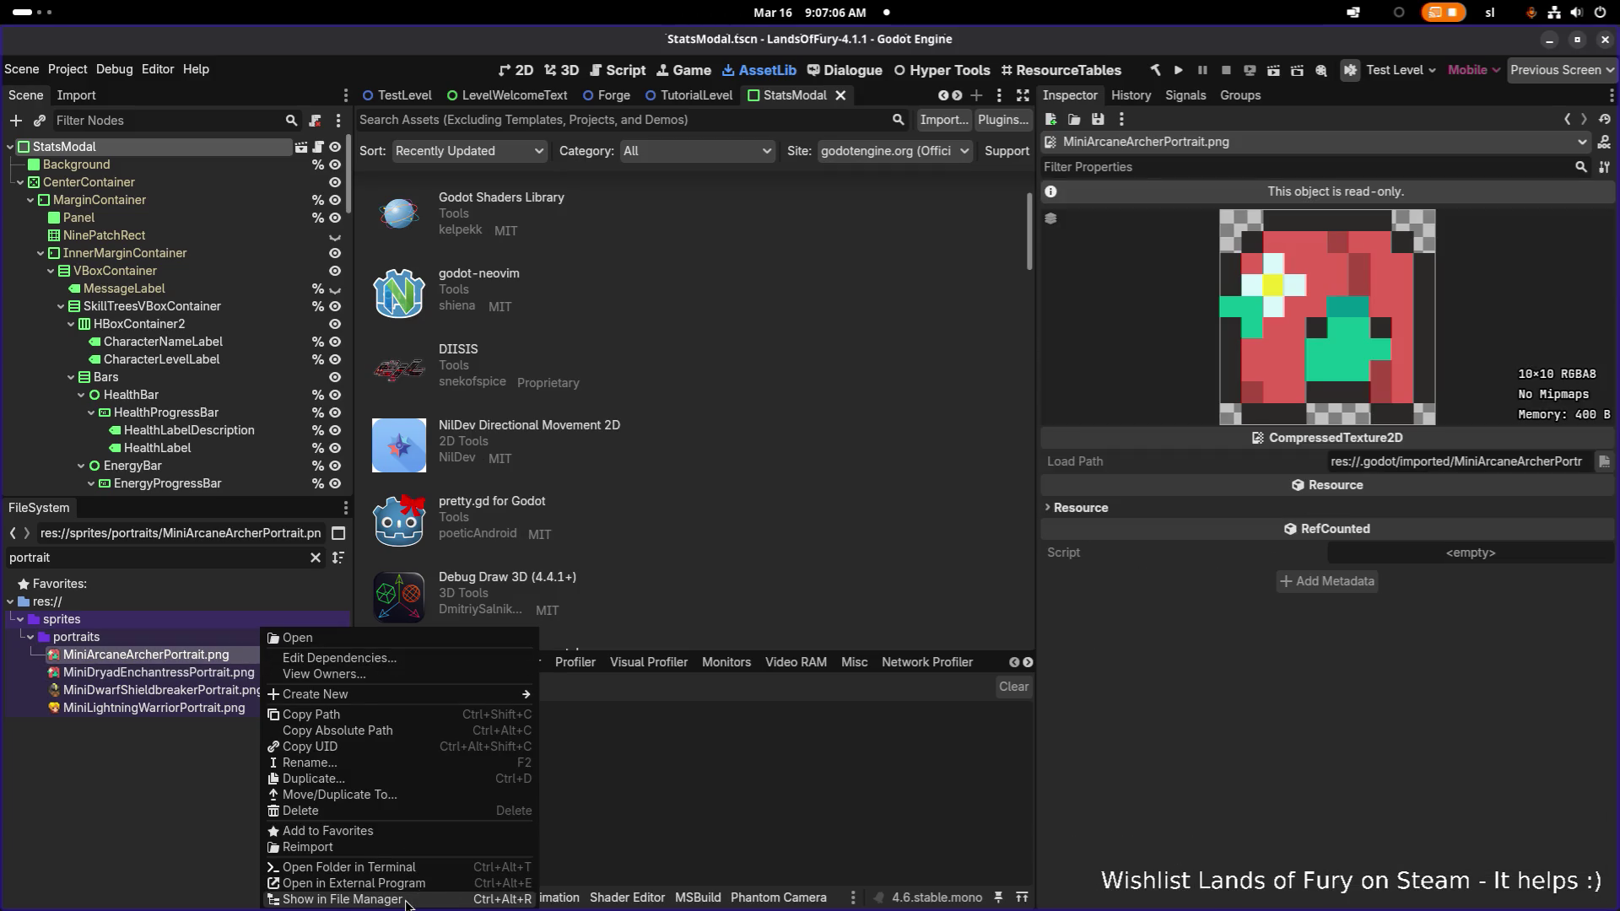
{"action": "left_click", "coordinate": [413, 899]}
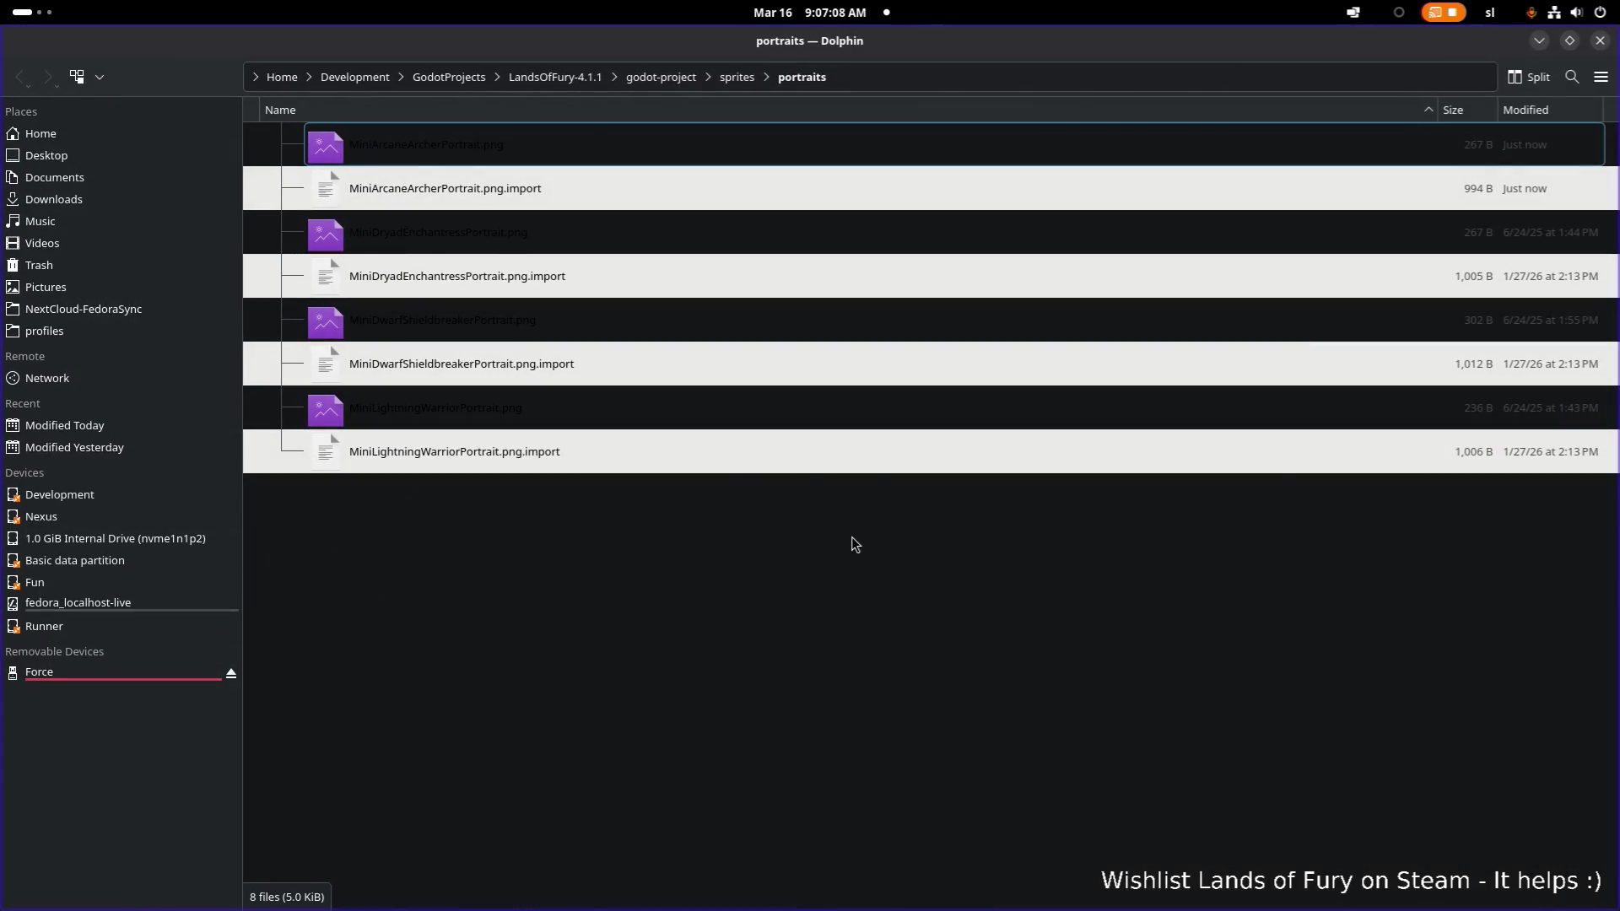
{"action": "key", "text": "alt+Tab"}
{"action": "key", "text": "alt+Tab"}
{"action": "key", "text": "alt+Tab"}
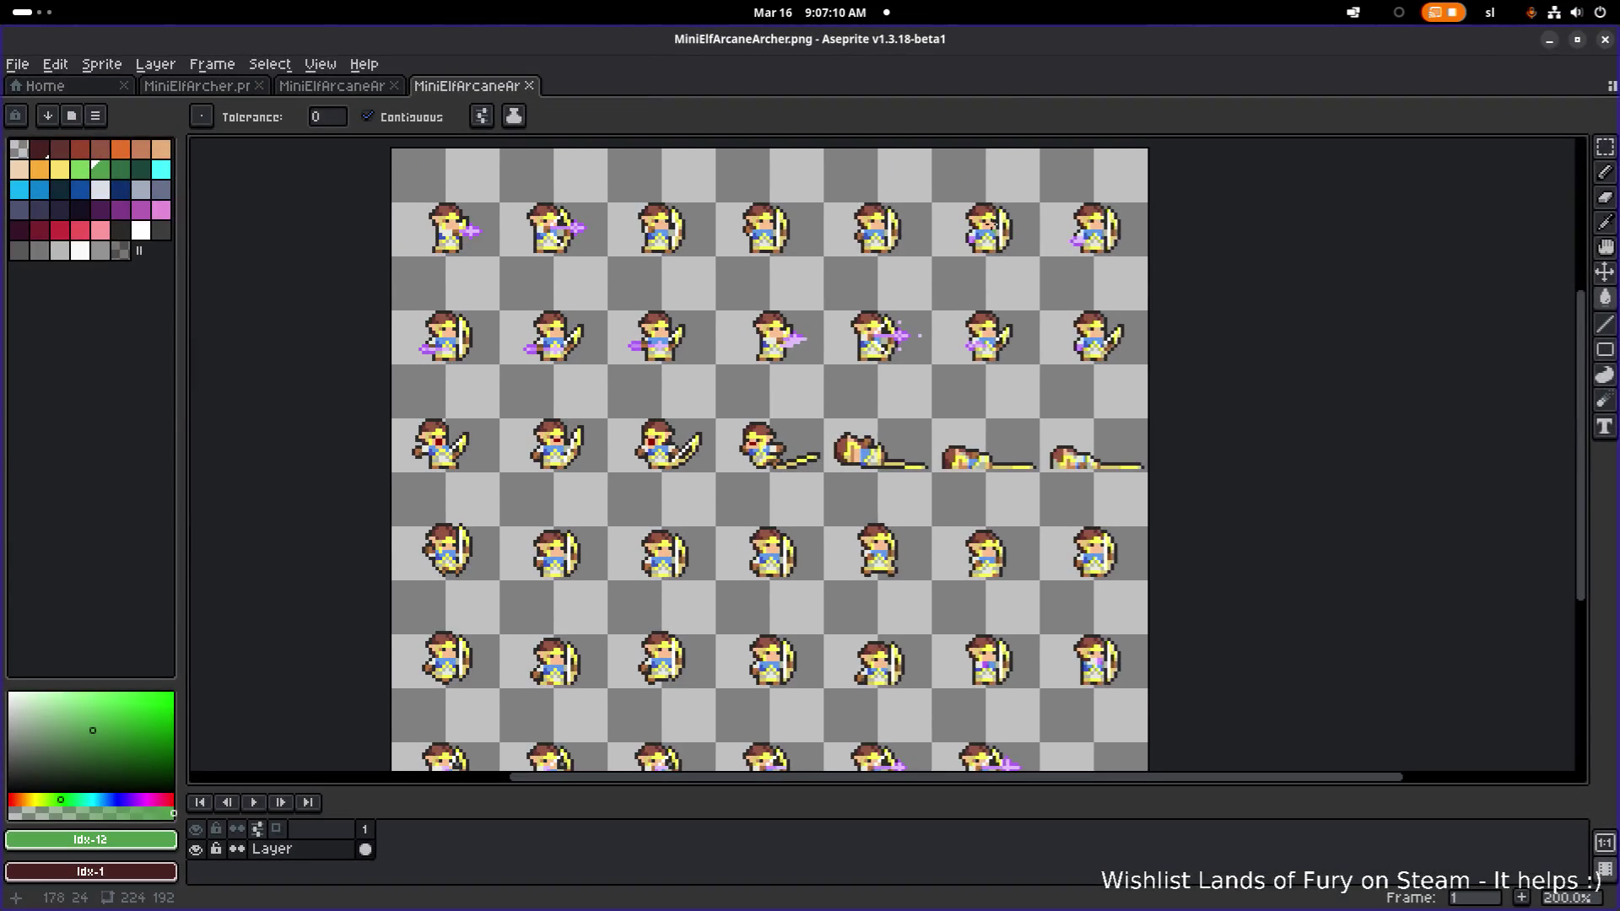
{"action": "key", "text": "alt+Tab"}
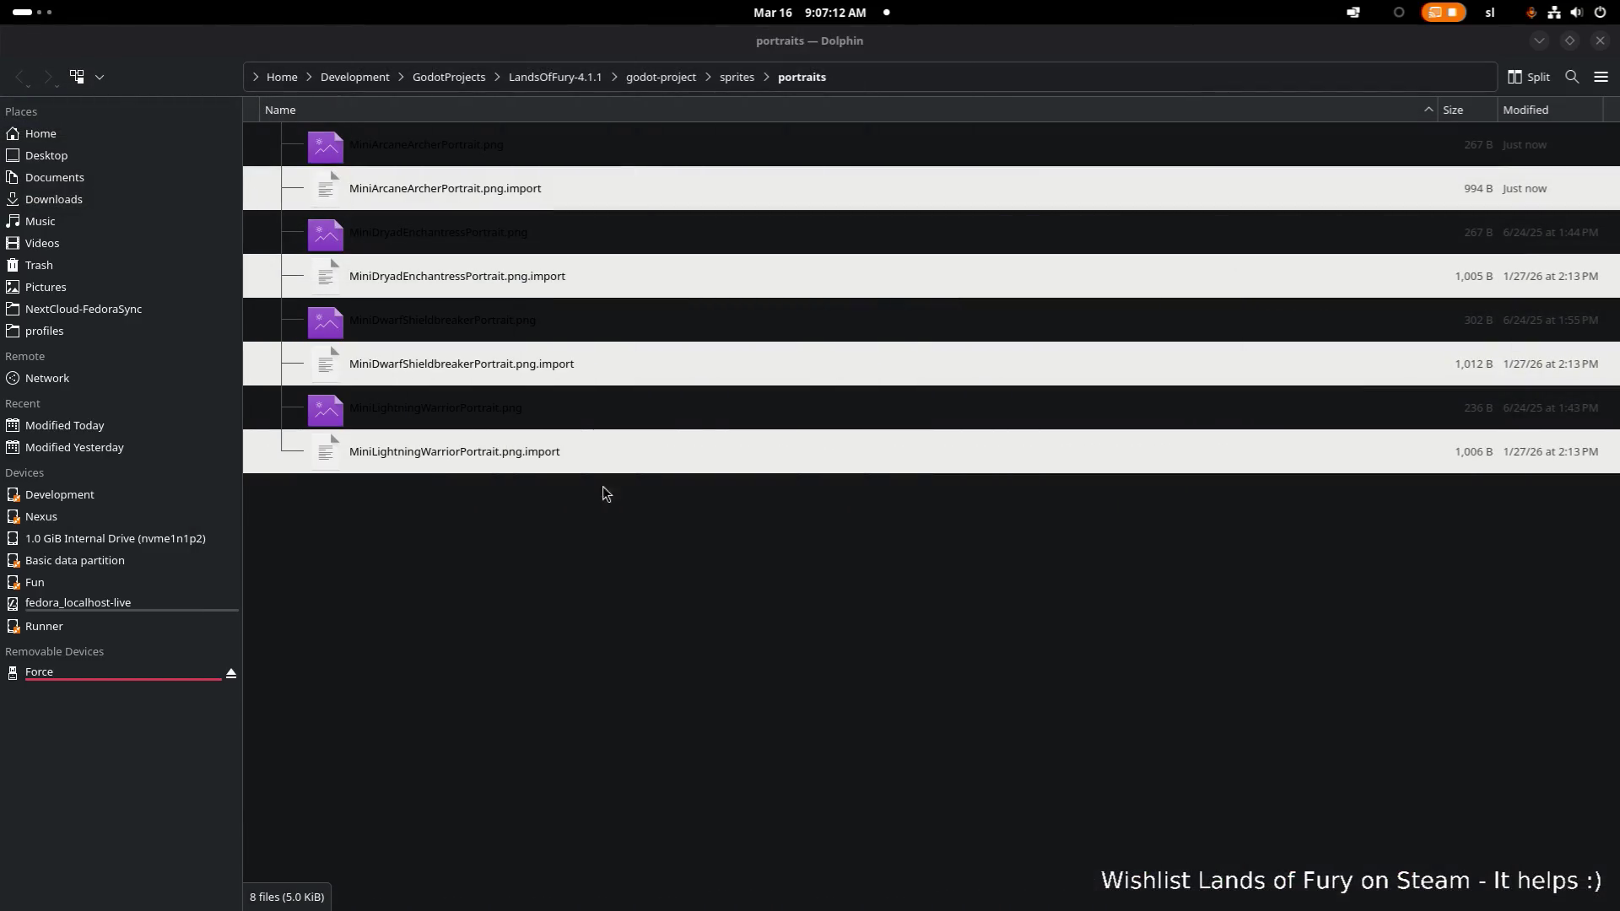
{"action": "left_click", "coordinate": [520, 187]}
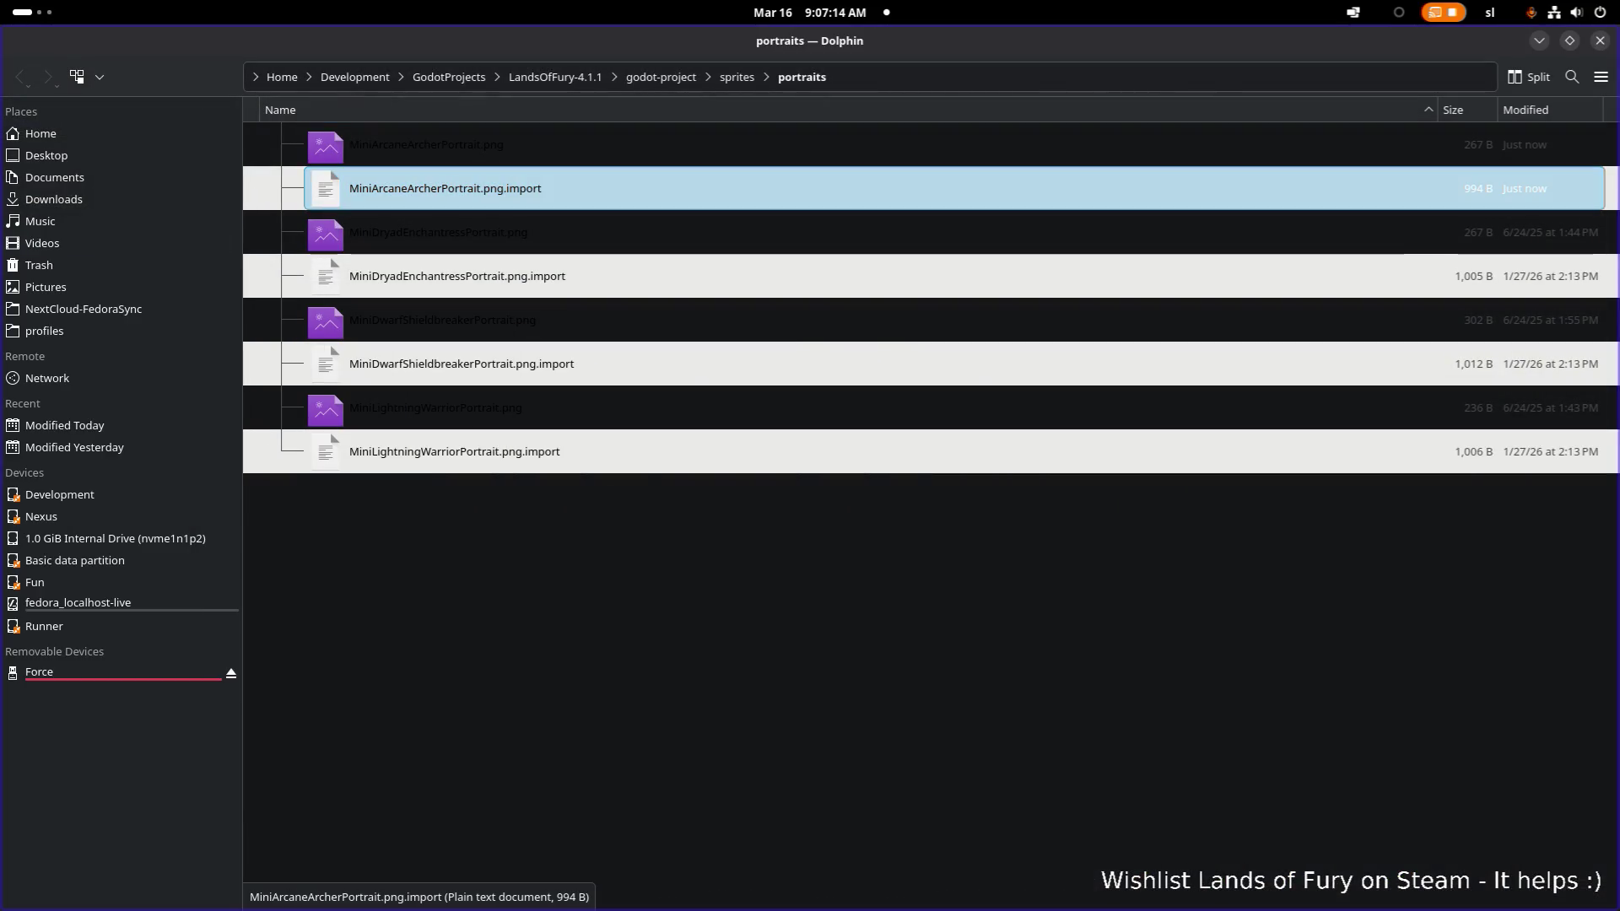
{"action": "key", "text": "alt+Tab"}
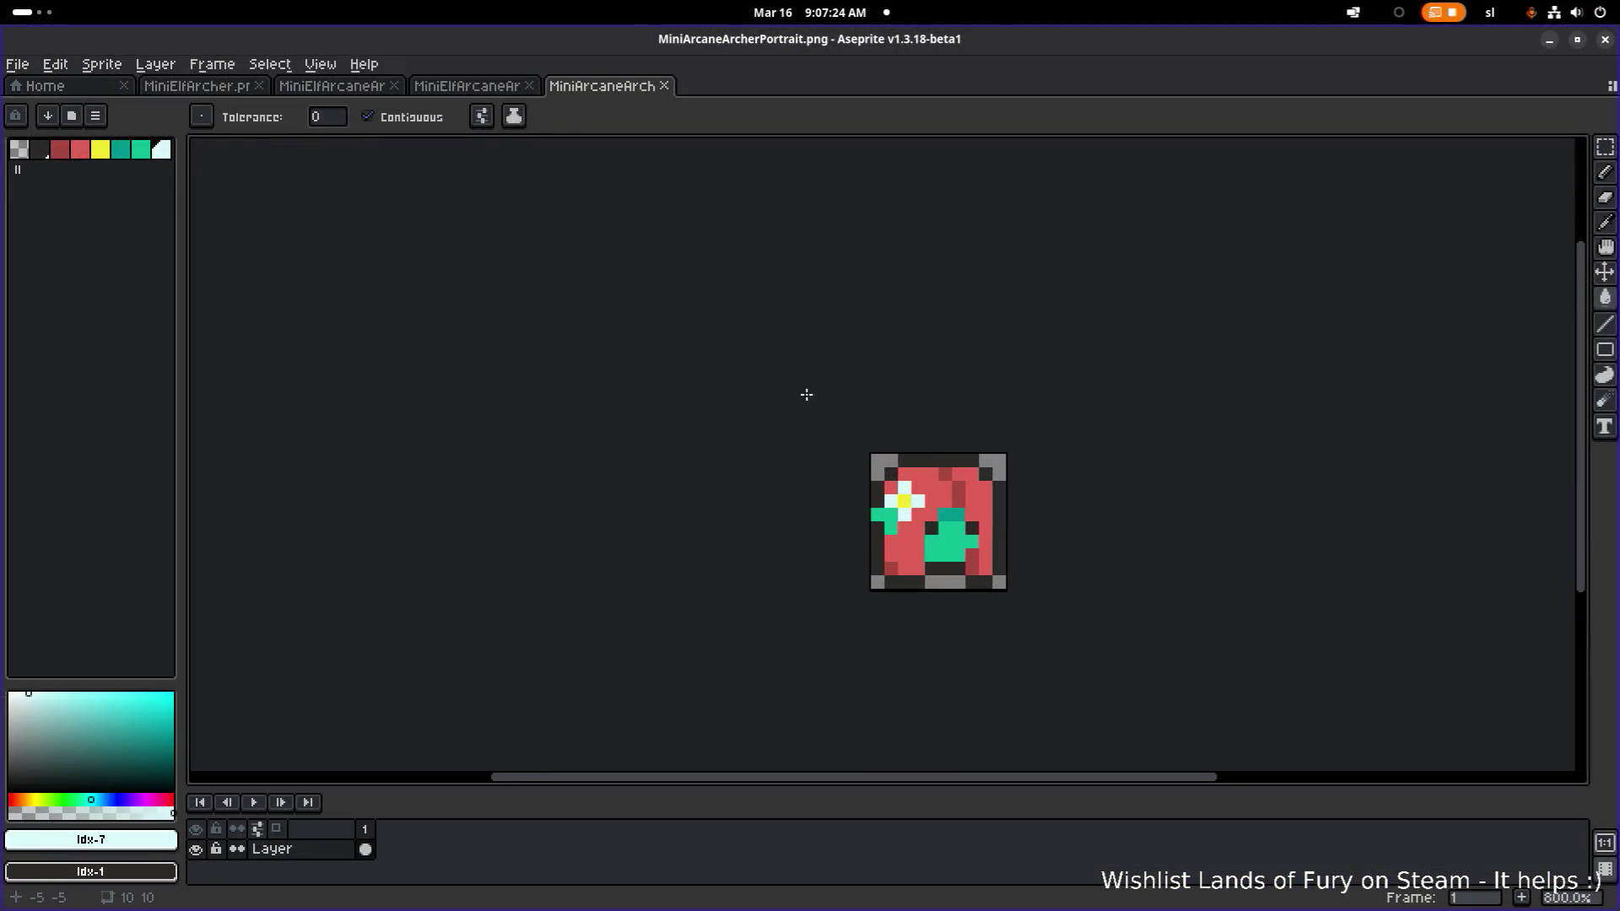
- Bring MiniElfArcaneArcher.png to the front and pan across its attack, death and idle frames
{"action": "left_click", "coordinate": [511, 85]}
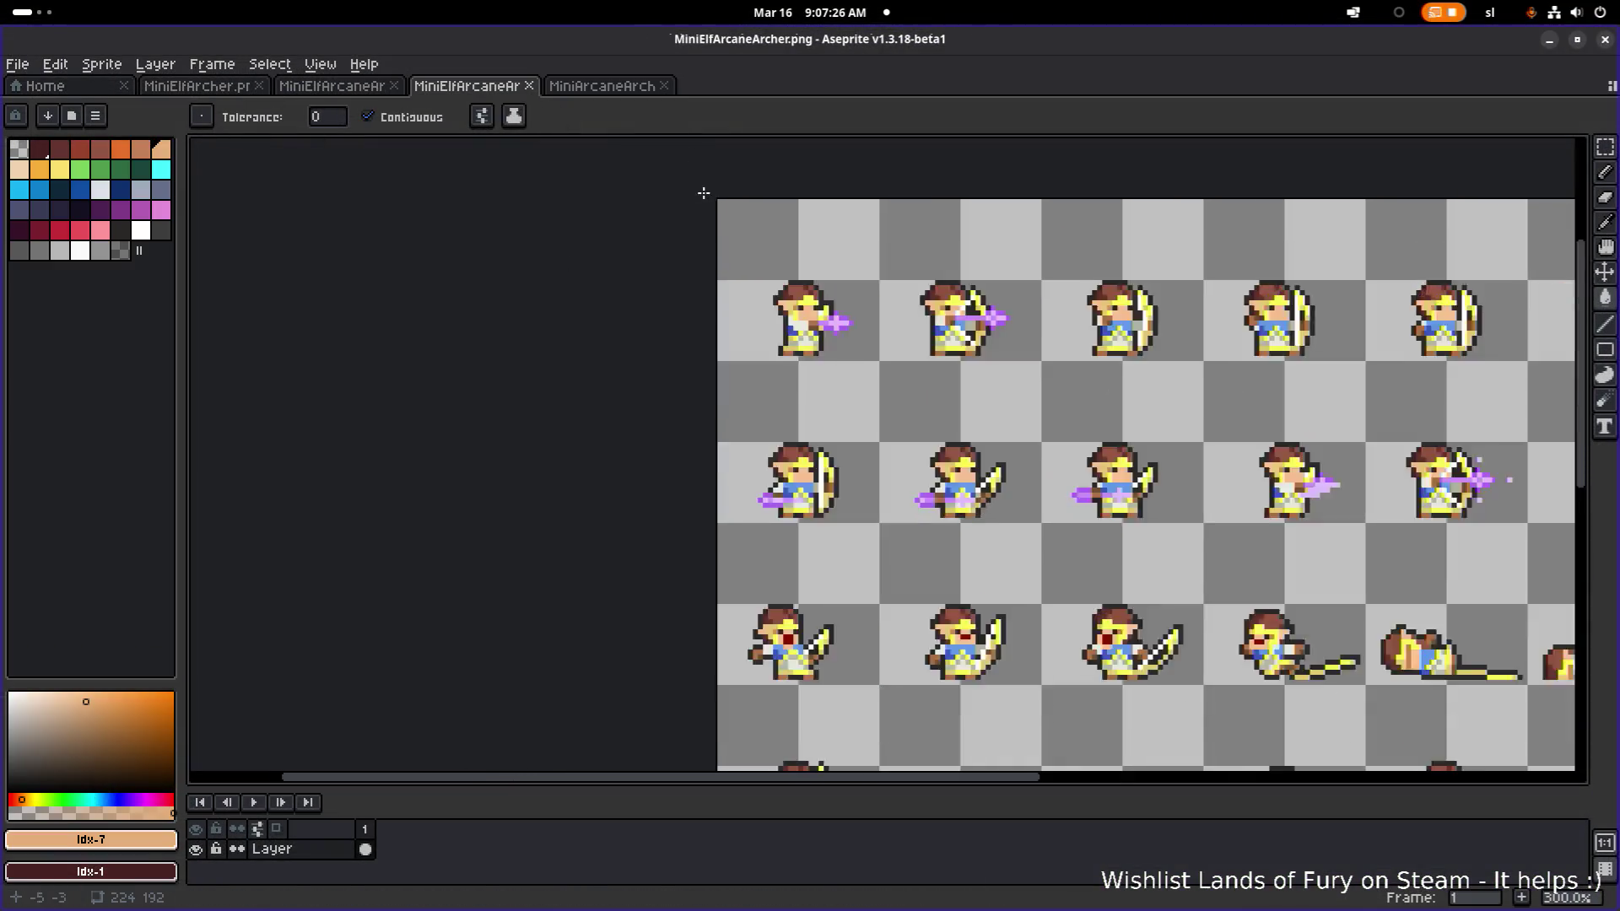
{"action": "scroll", "coordinate": [704, 194], "scroll_direction": "up", "scroll_amount": 1}
{"action": "scroll", "coordinate": [852, 298], "scroll_direction": "down", "scroll_amount": 3}
{"action": "scroll", "coordinate": [852, 298], "scroll_direction": "right", "scroll_amount": 5}
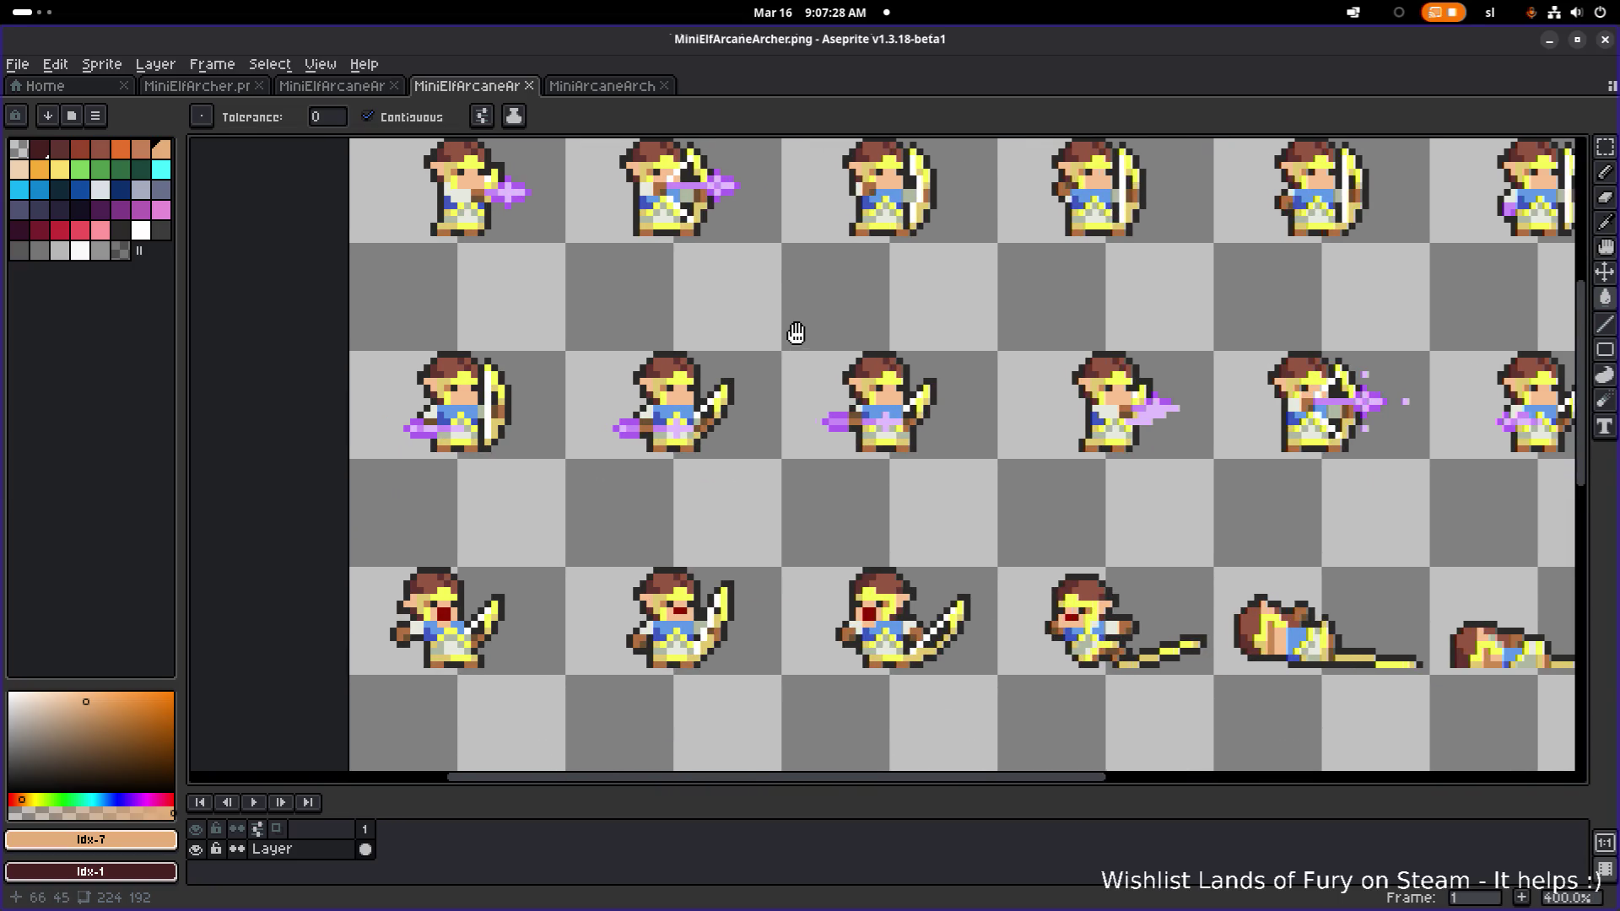
{"action": "left_click_drag", "start_coordinate": [795, 333], "coordinate": [337, 203]}
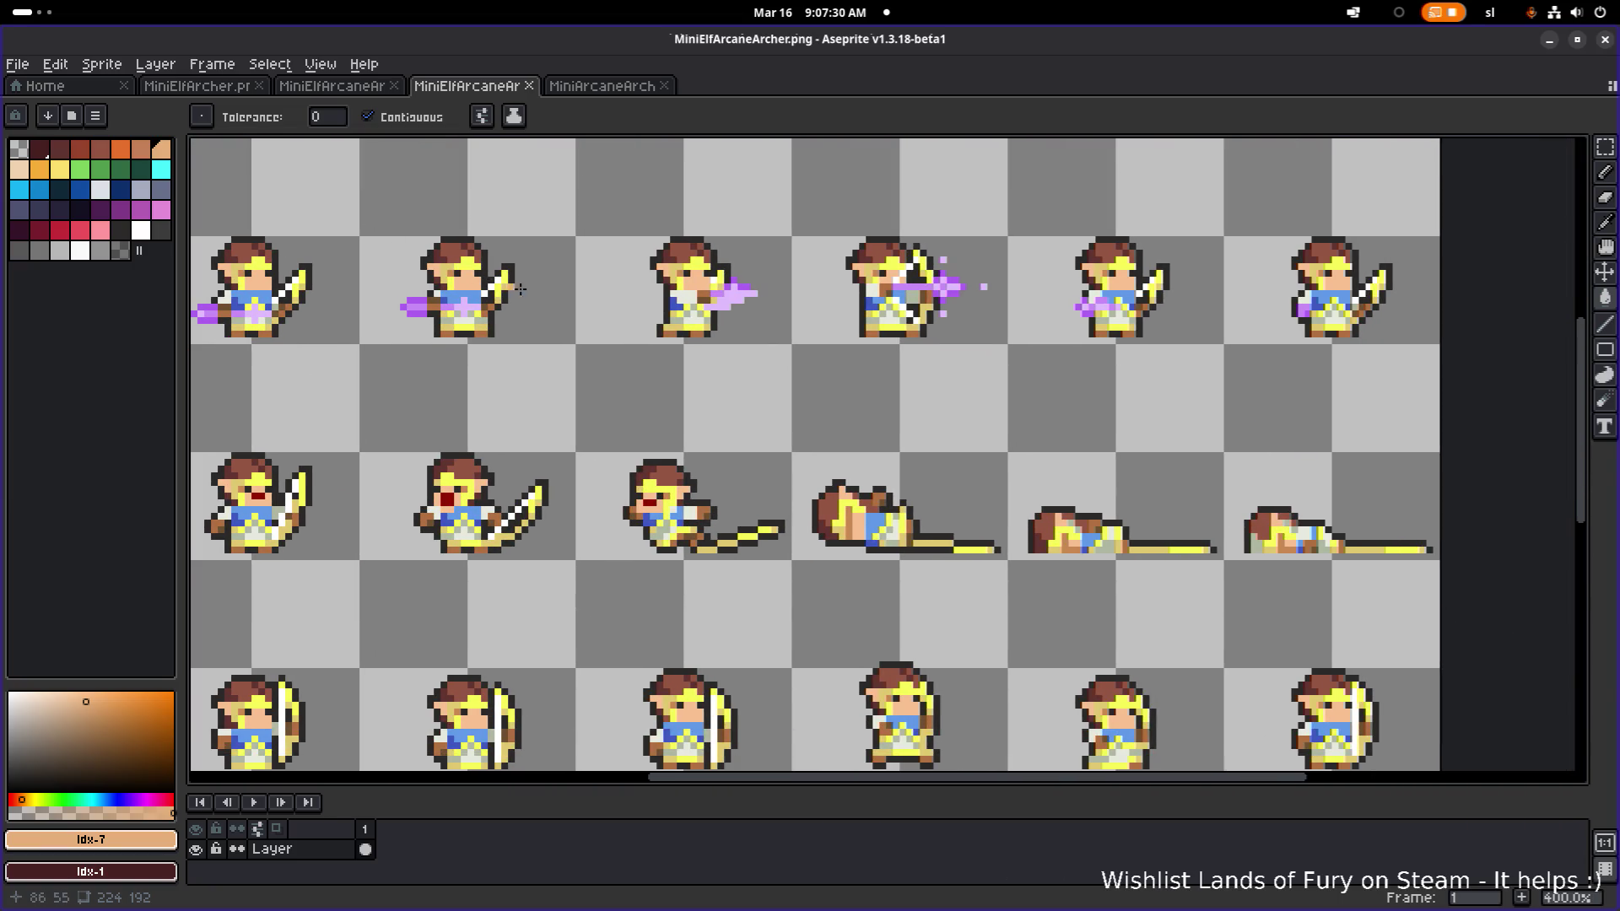
{"action": "scroll", "coordinate": [519, 292], "scroll_direction": "down", "scroll_amount": 1}
{"action": "scroll", "coordinate": [887, 315], "scroll_direction": "right", "scroll_amount": 3}
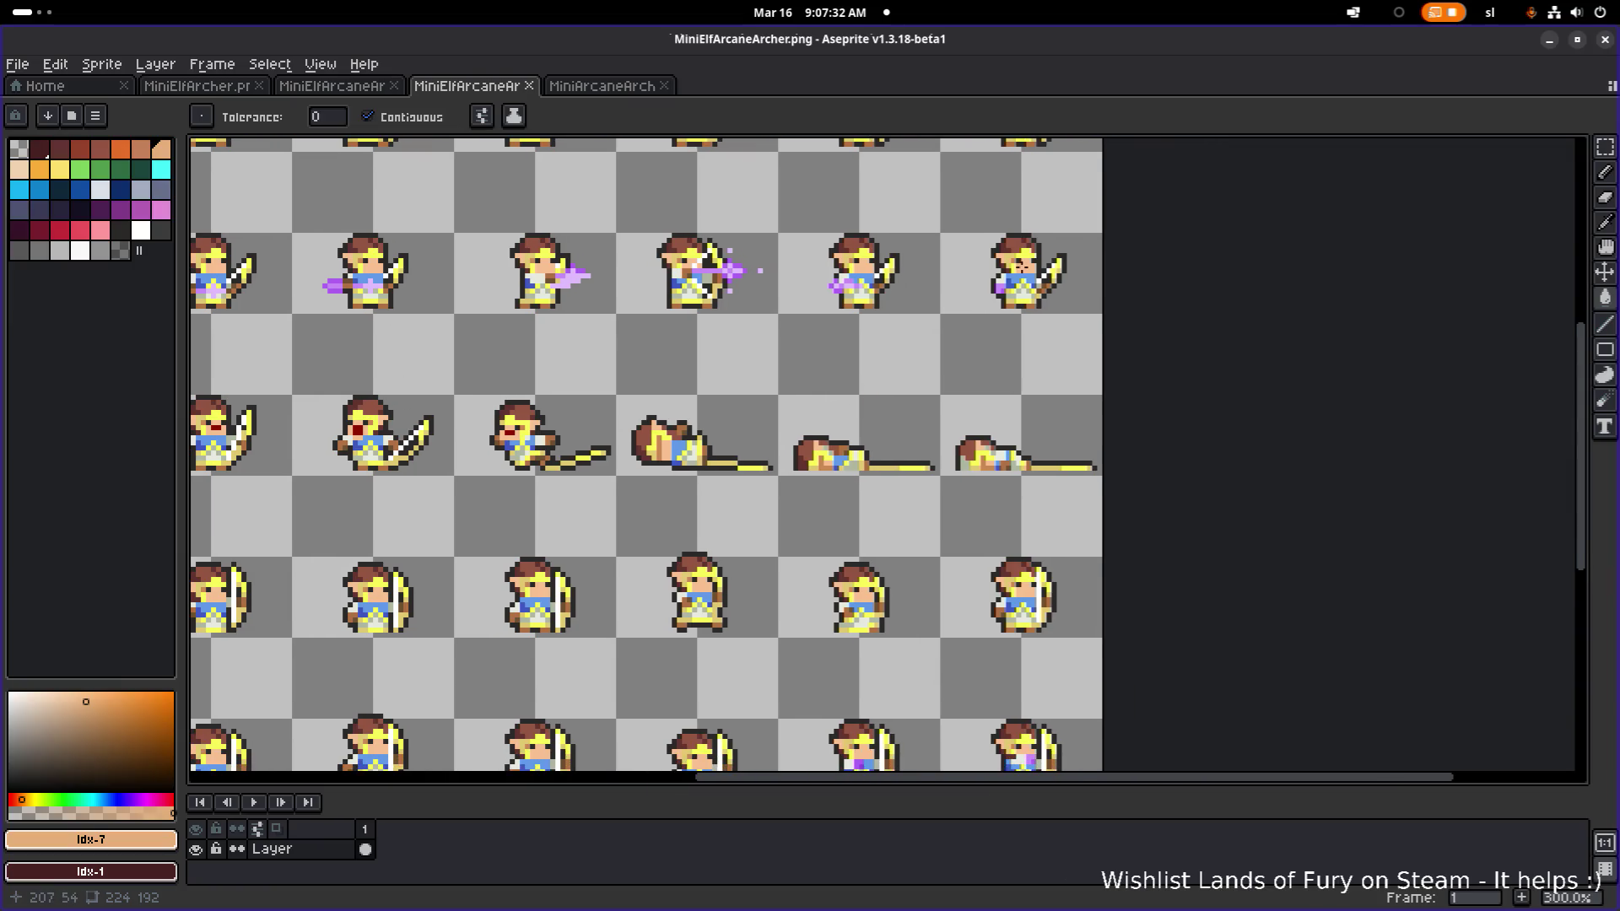